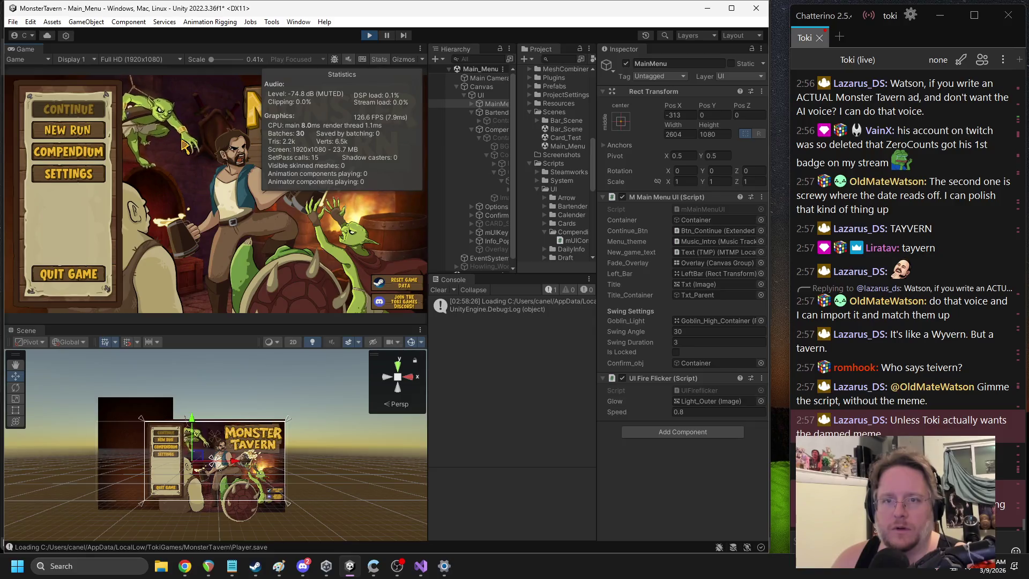
Step: Preview the Compendium screen, stop Play mode, and bring mUICompendium.cs up in Visual Studio
click(79, 155)
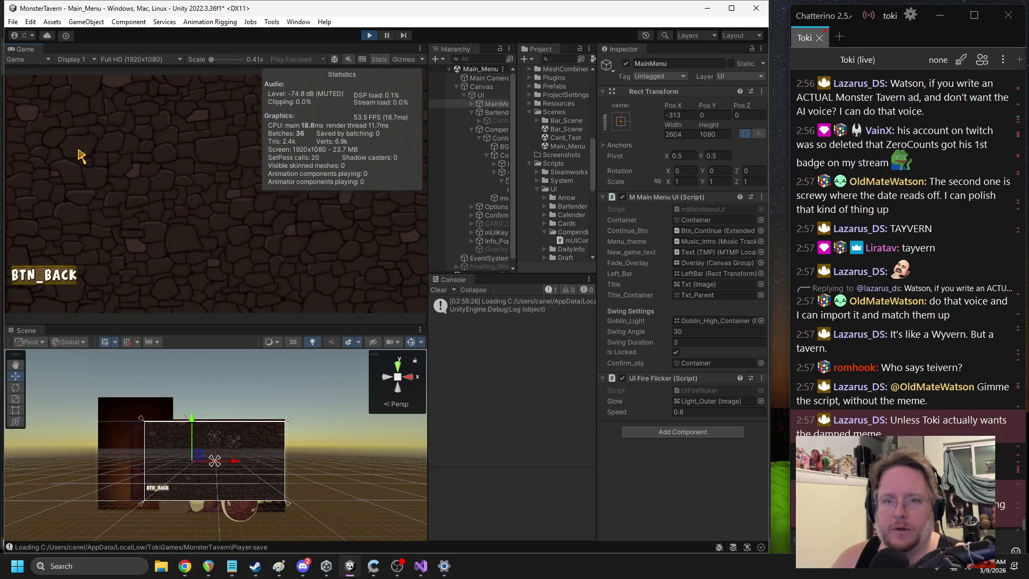
click(368, 36)
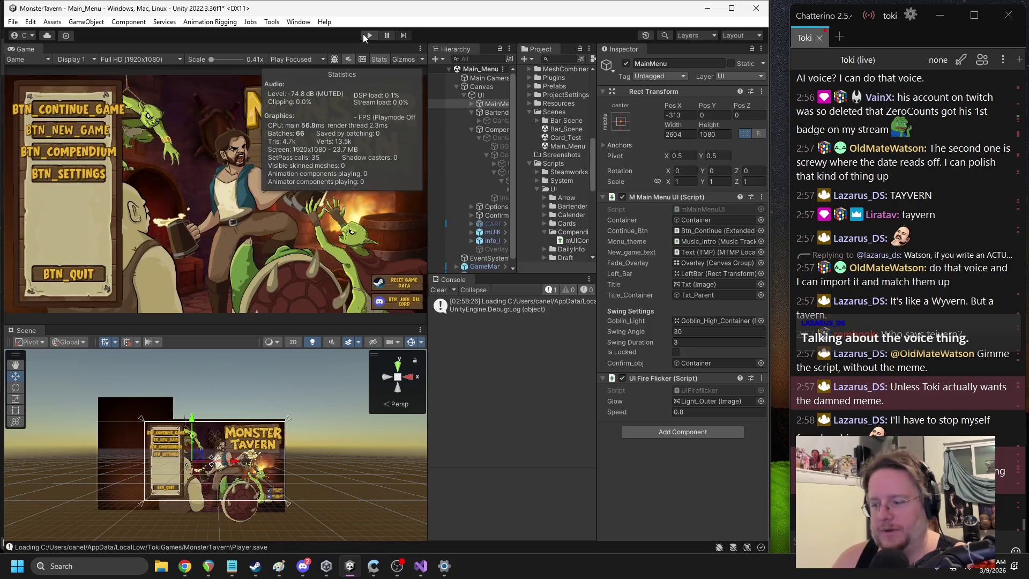
click(421, 566)
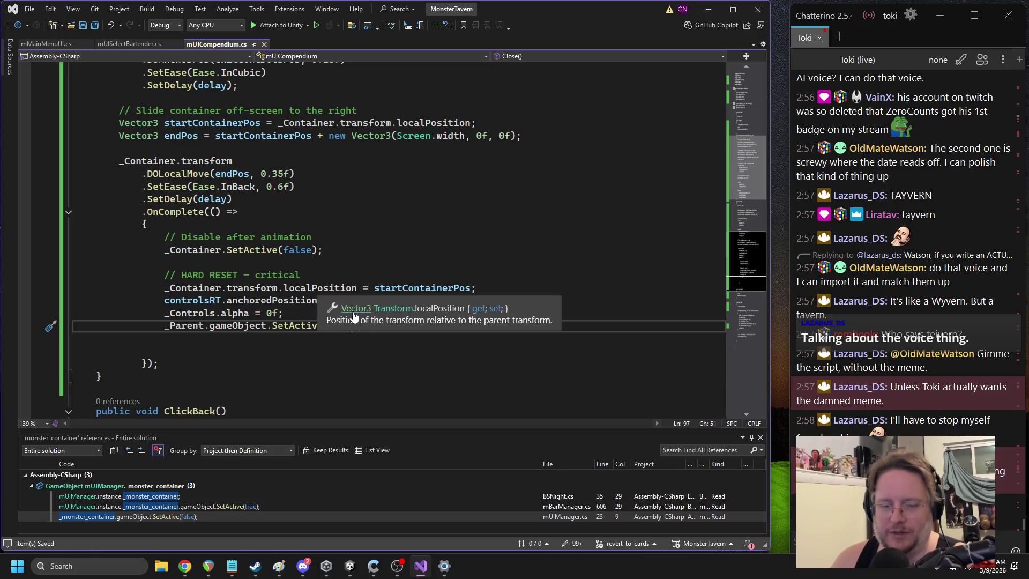
Step: Delete _Parent.gameObject.SetActive(true); from Close()'s callback, leaving it ending at _Controls.alpha = 0f
drag(370, 328, 164, 327)
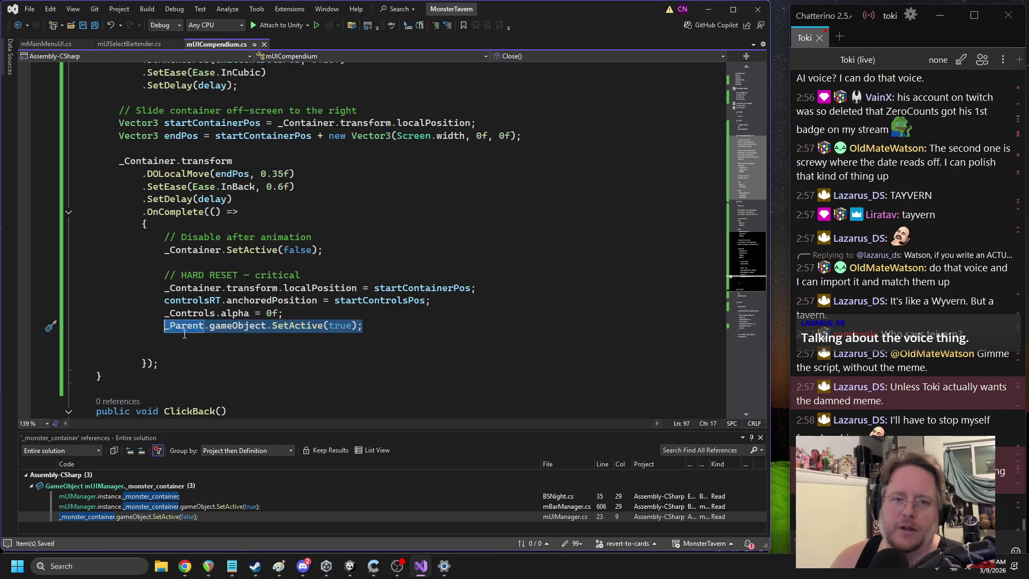
key(BackSpace)
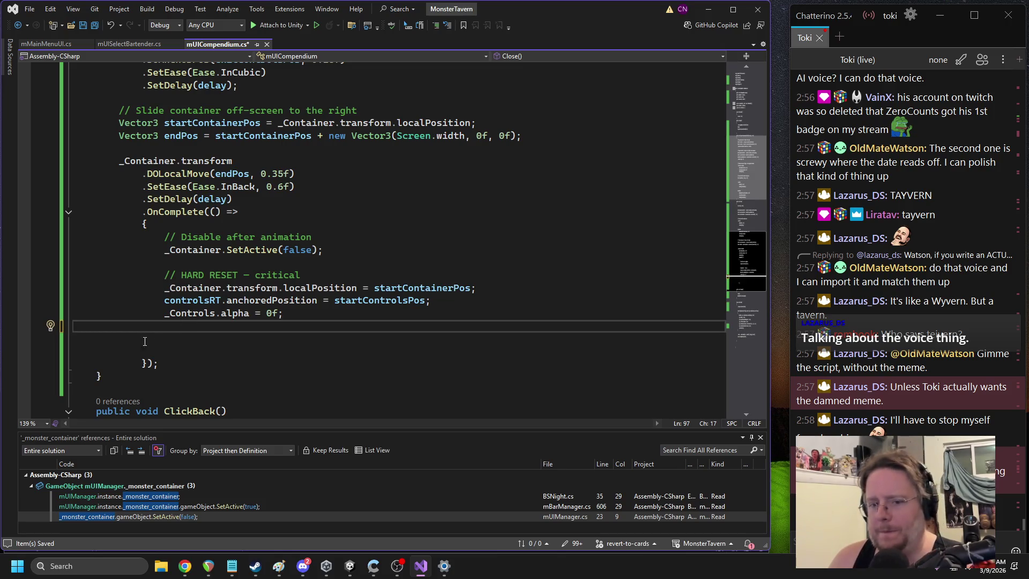
click(99, 350)
key(BackSpace)
key(BackSpace)
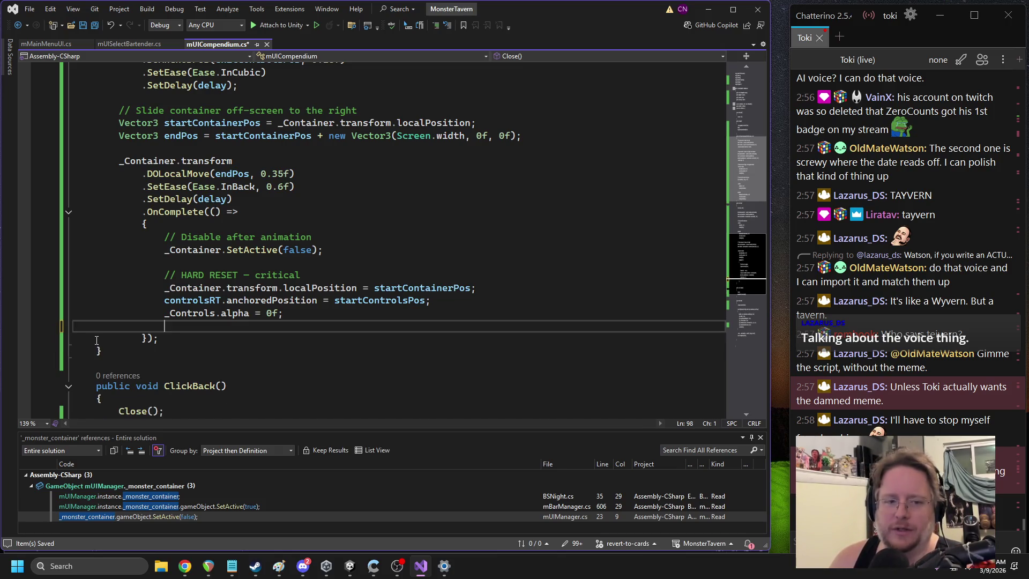
key(BackSpace)
key(Delete)
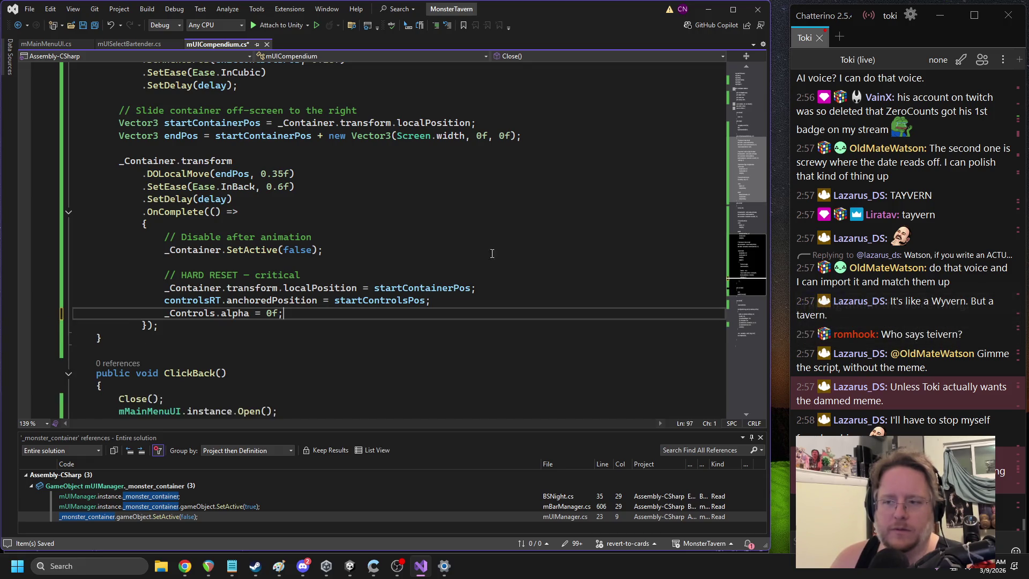
scroll(441, 253, up, 8)
scroll(340, 240, up, 3)
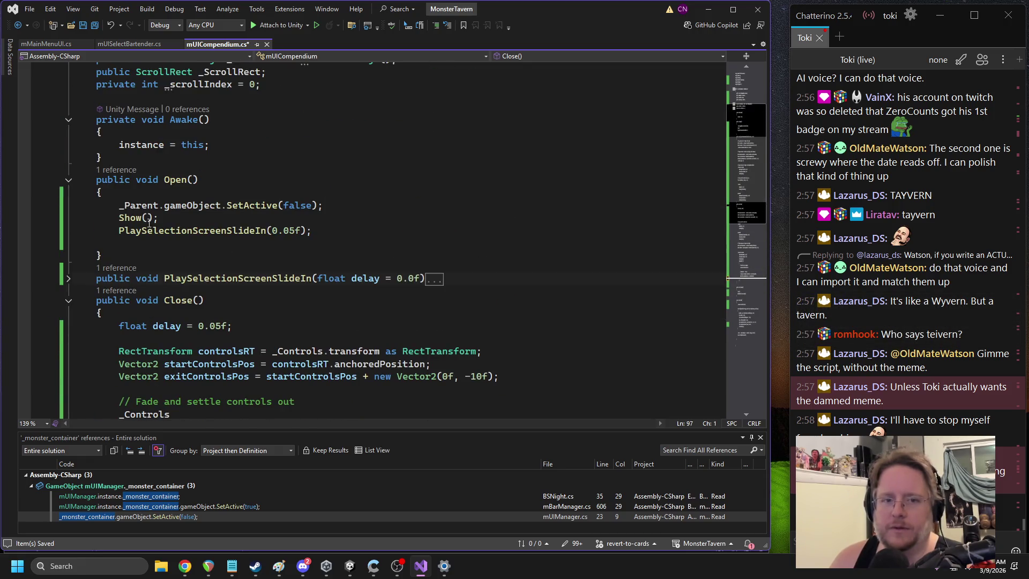
Step: Remove the SetActive(false) line that hides _Parent in Open()
triple_click(215, 209)
key(Delete)
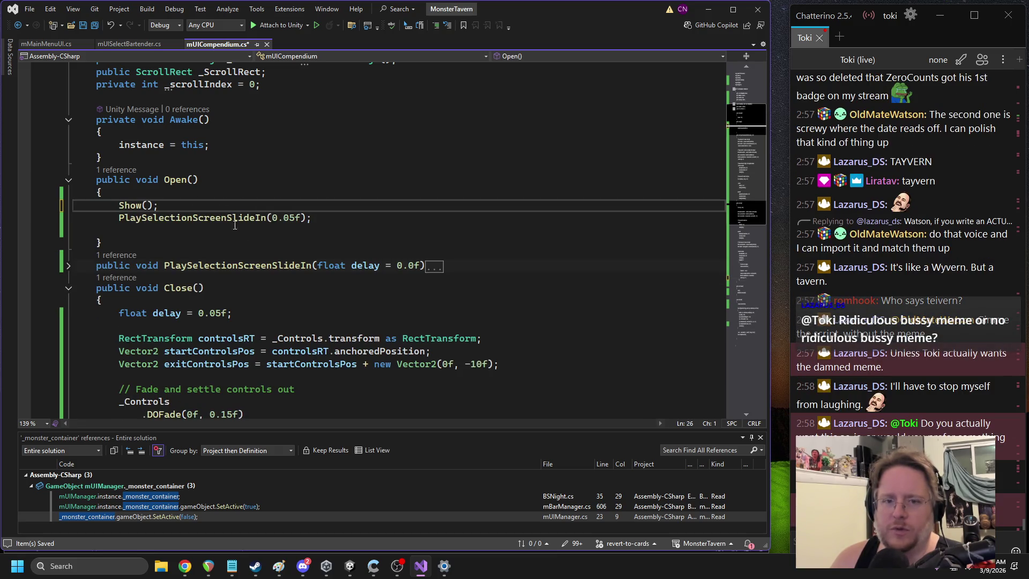
scroll(250, 260, down, 7)
scroll(250, 261, down, 10)
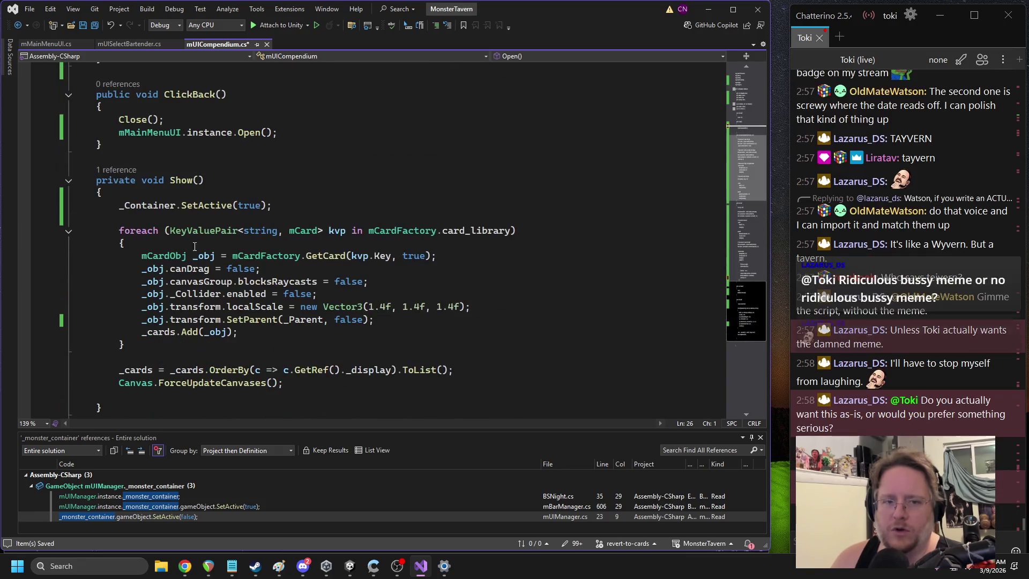
mouse_move(115, 230)
mouse_down()
mouse_move(155, 271)
mouse_move(171, 268)
mouse_up()
scroll(157, 271, down, 2)
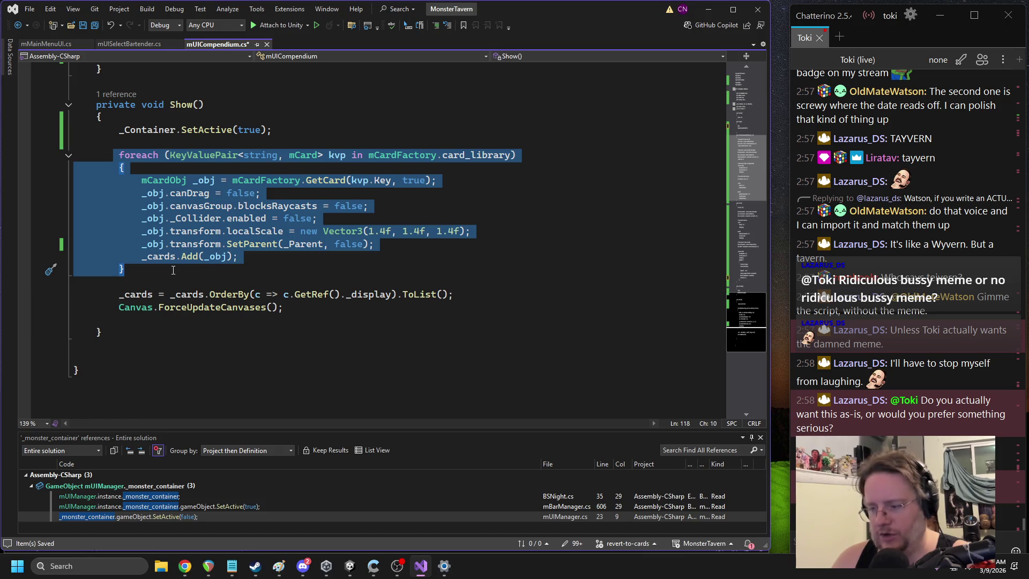
Step: Select Show()'s card-building foreach loop through the ForceUpdateCanvases call
key(Delete)
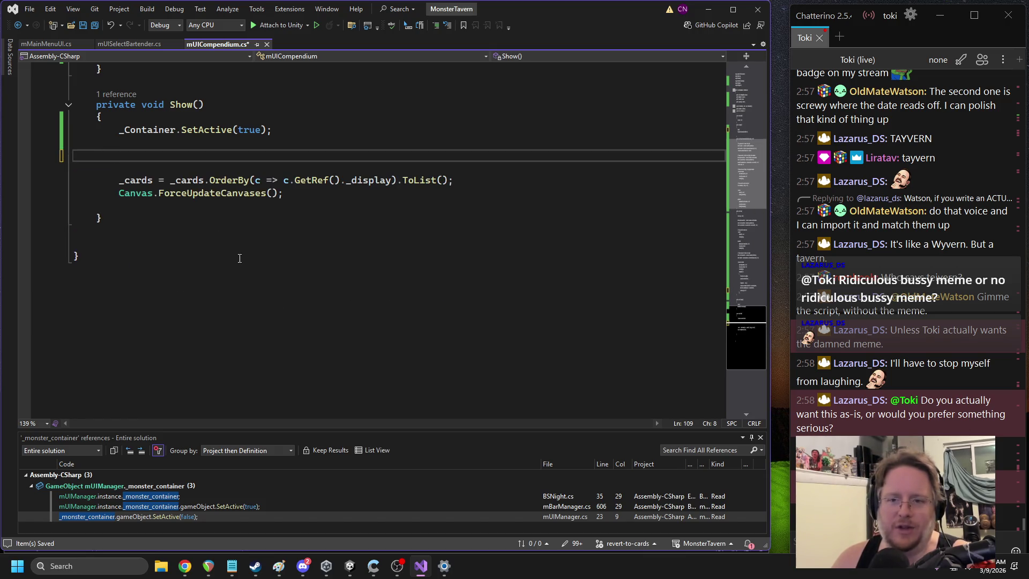
key(ctrl+z)
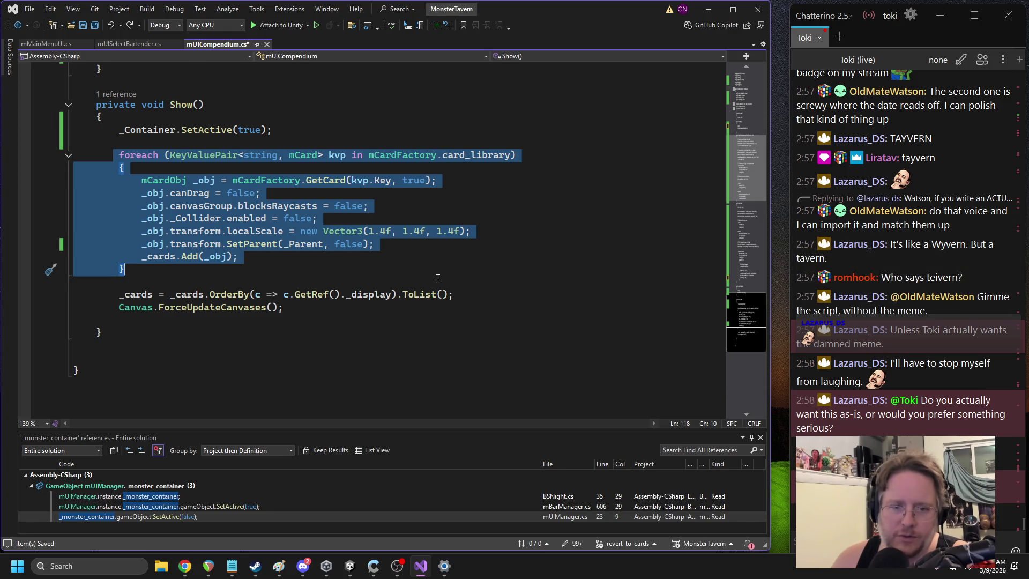
click(438, 278)
click(187, 307)
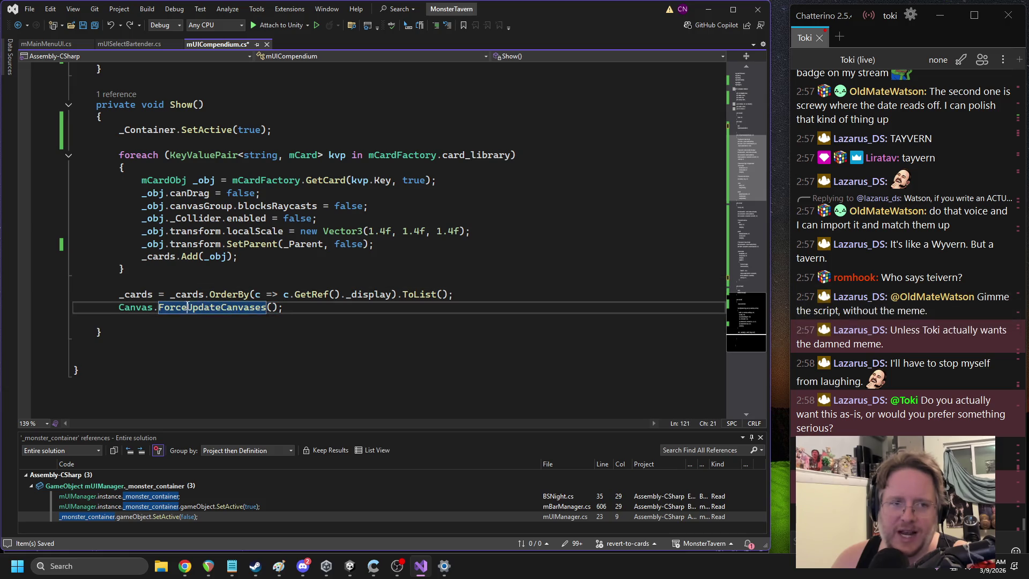
mouse_move(283, 307)
mouse_down()
mouse_move(75, 244)
mouse_move(74, 156)
mouse_up()
key(ctrl+c)
Step: Move the card loop, sorting and canvas refresh from Show() into a new public GenerateCards() method
key(Delete)
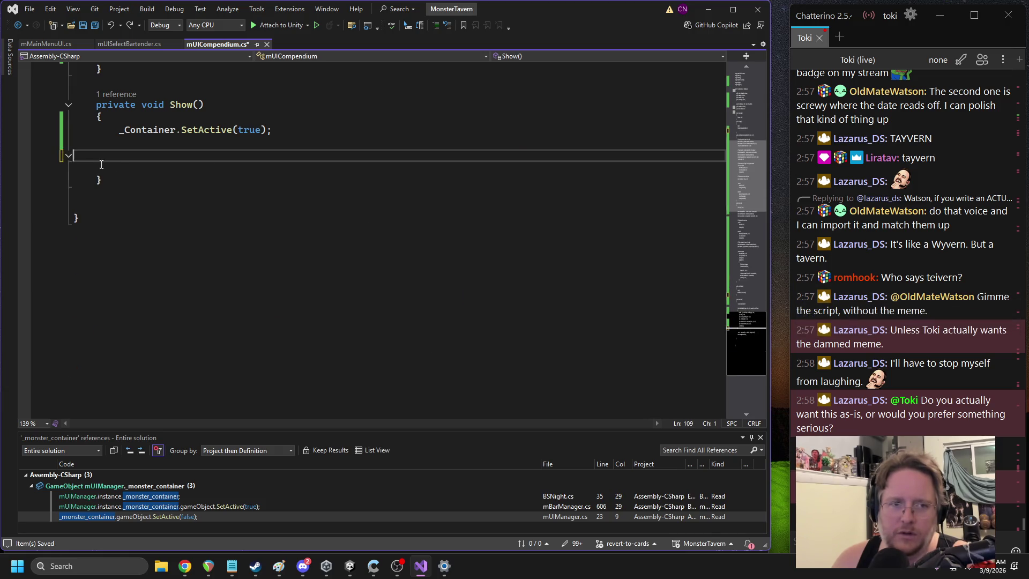
key(Delete)
key(BackSpace)
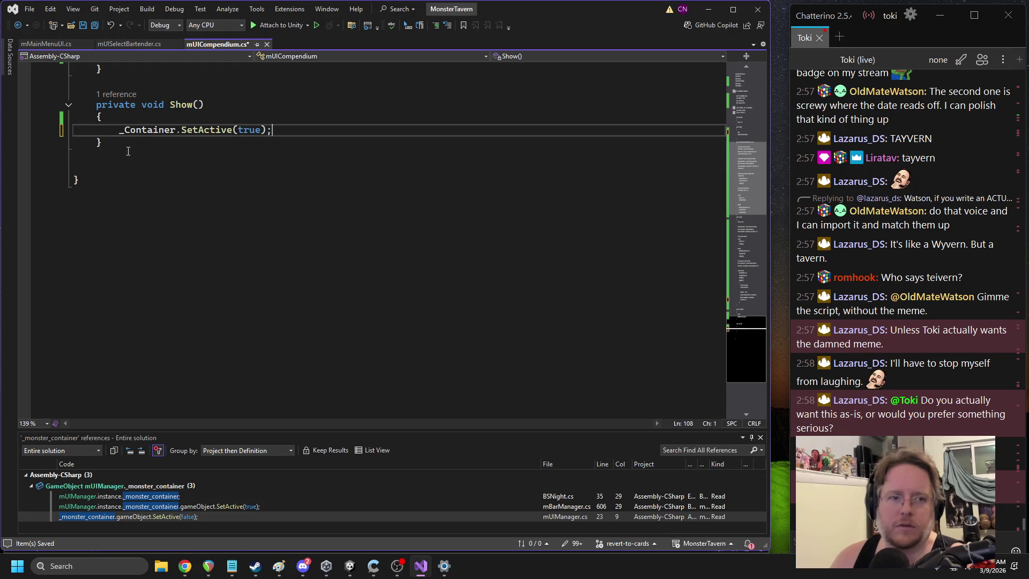
click(128, 151)
key(Return)
key(Return)
text(ppu)
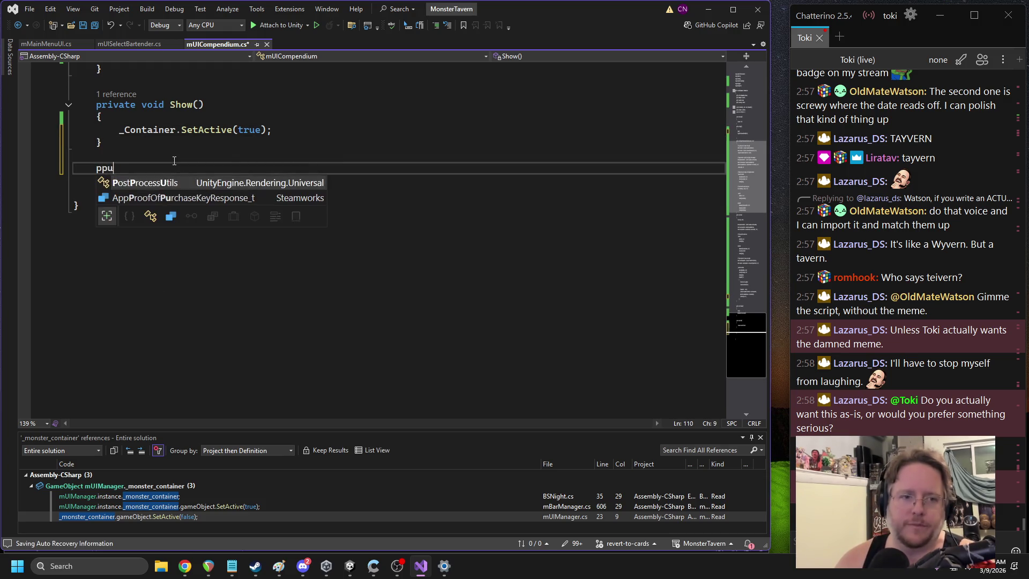
key(BackSpace)
key(BackSpace)
key(BackSpace)
text(public void)
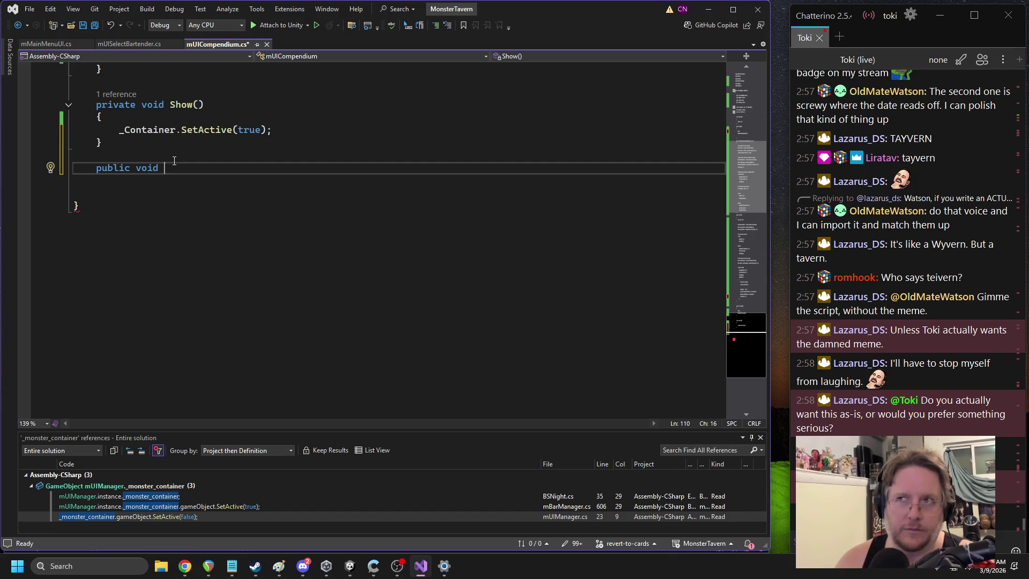
text(Genereat)
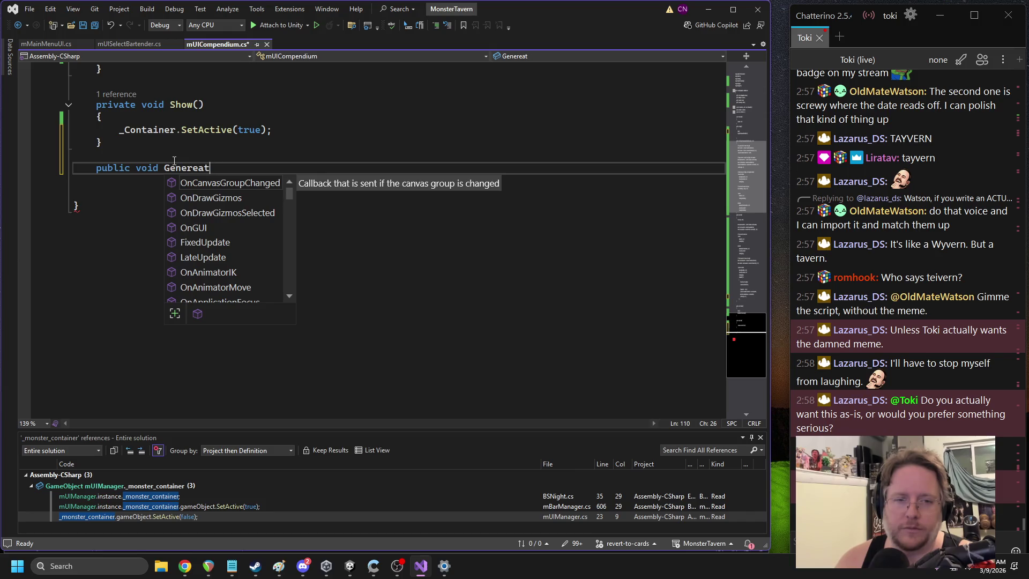
text(ateCards() {)
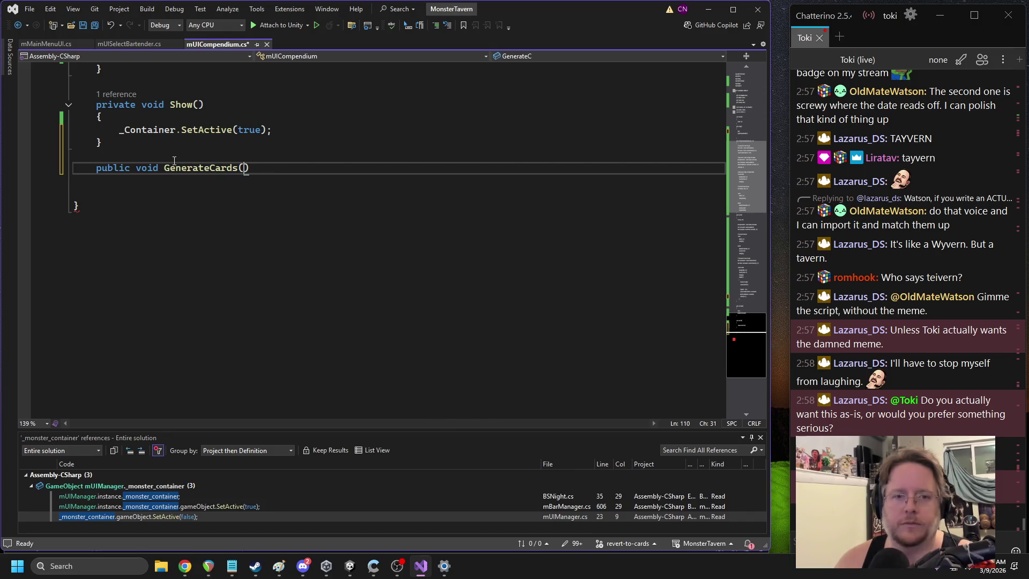
key(ctrl+v)
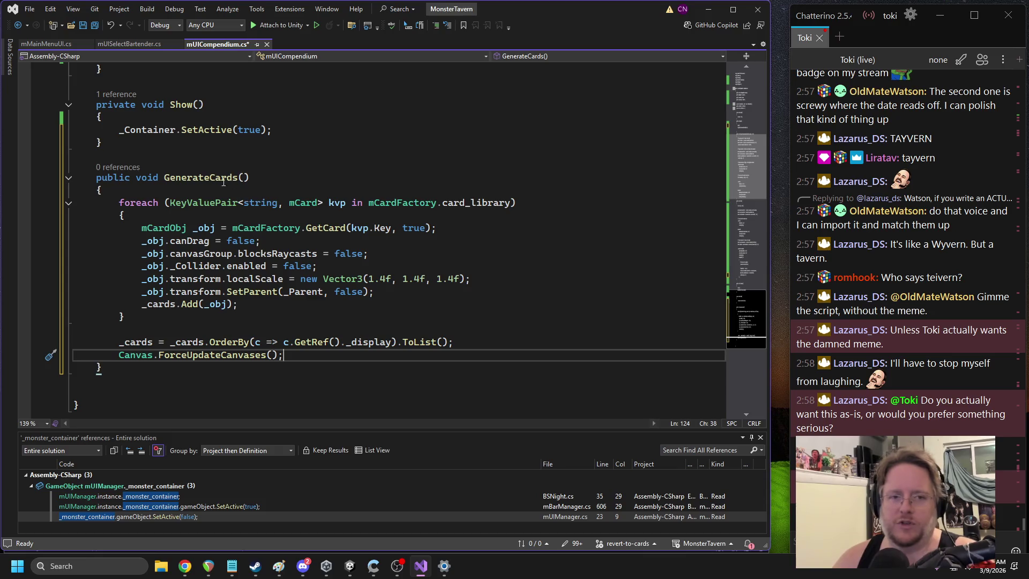
Step: Call GenerateCards(); after the alpha reset in Close()'s OnComplete and save the script
click(203, 172)
scroll(250, 215, up, 6)
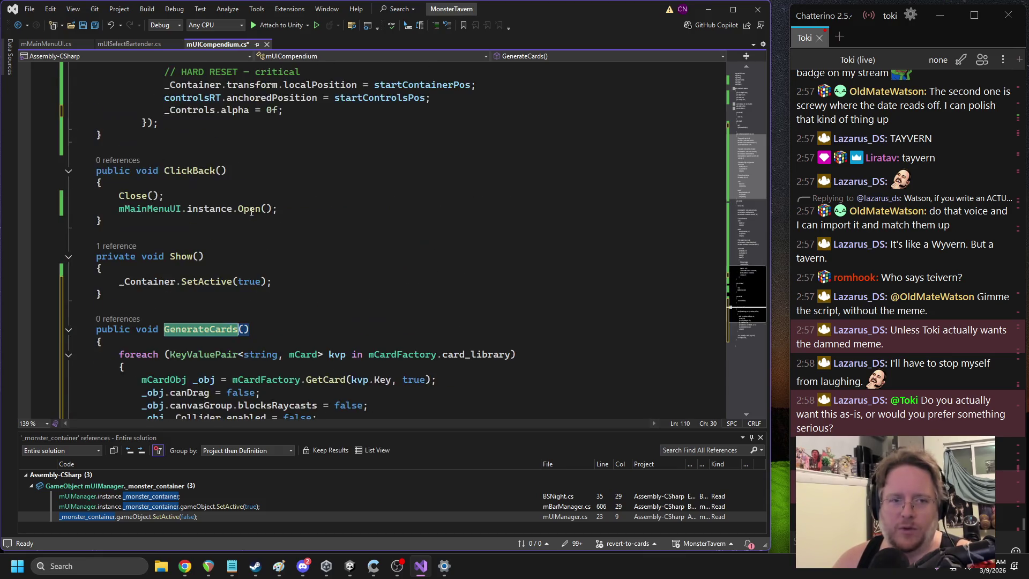
scroll(252, 211, up, 2)
click(310, 265)
scroll(317, 257, up, 2)
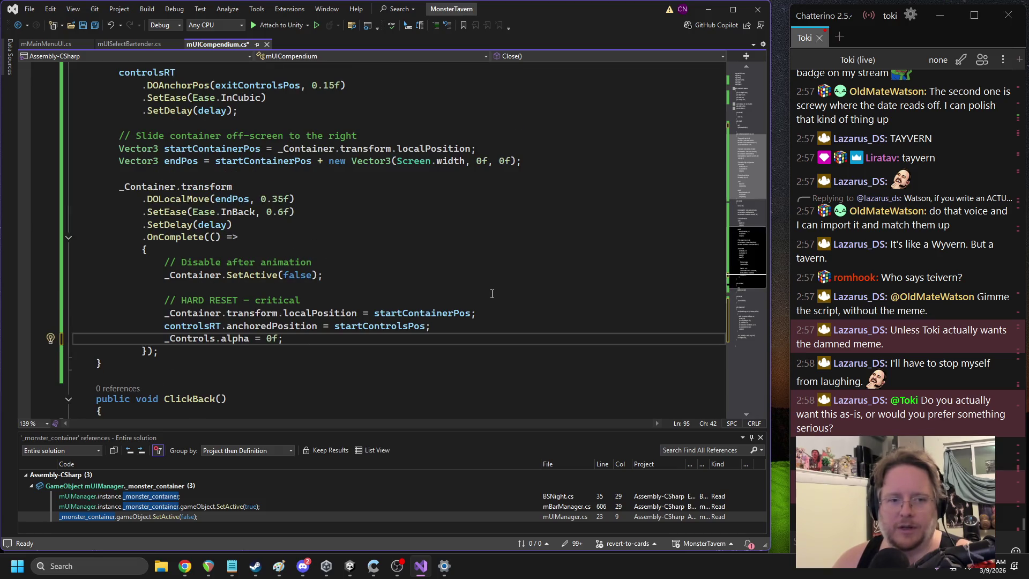
key(Return)
key(Return)
text(GenerateCards();)
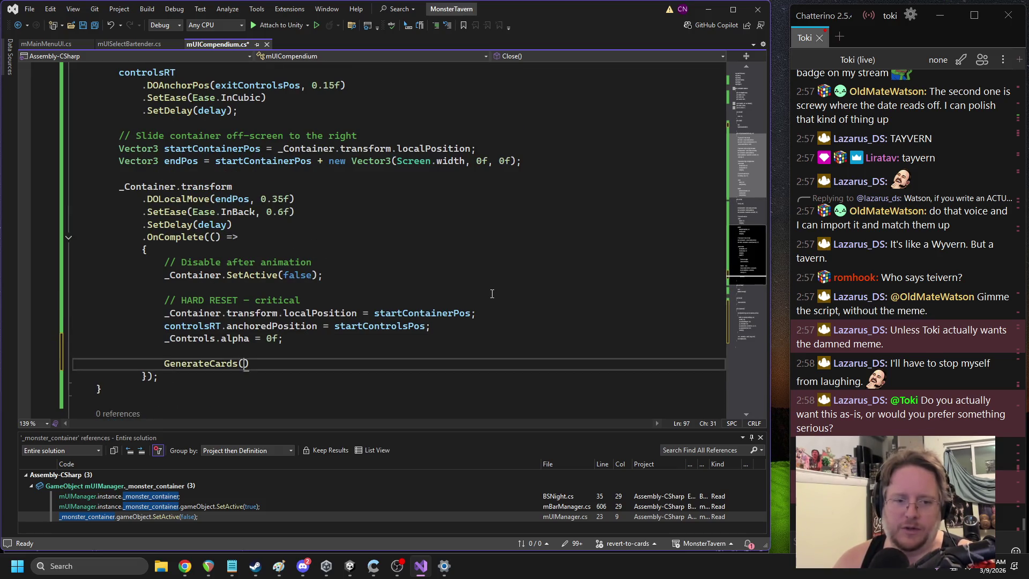
key(ctrl+s)
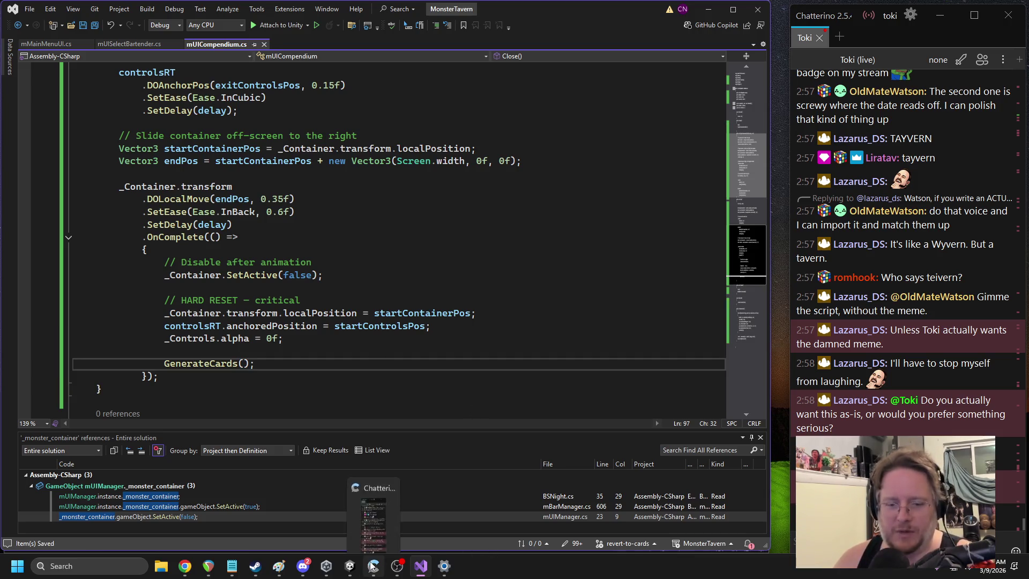
Step: Start Play mode and switch between the main menu and Compendium card grid several times
click(325, 485)
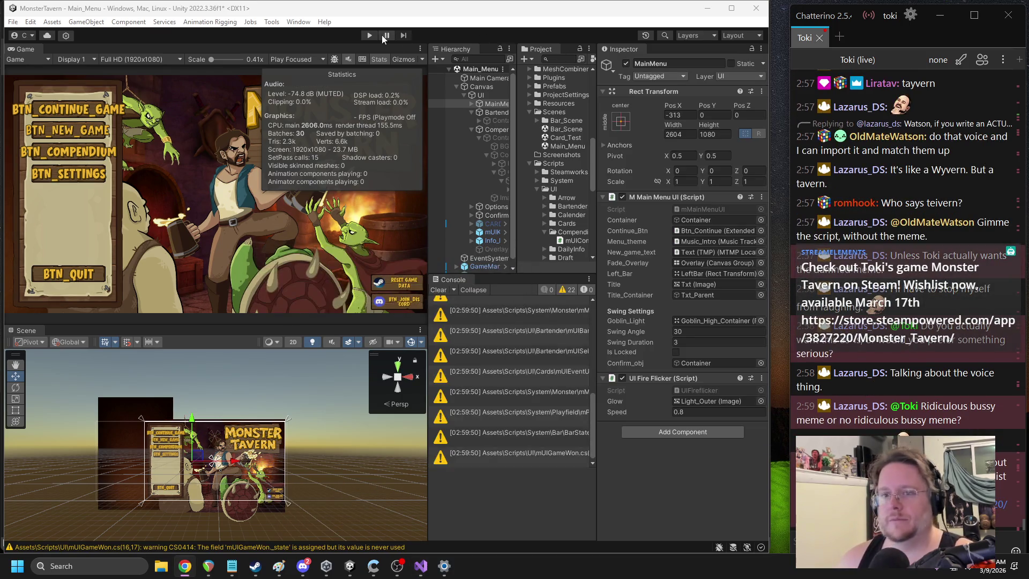
key(ctrl+p)
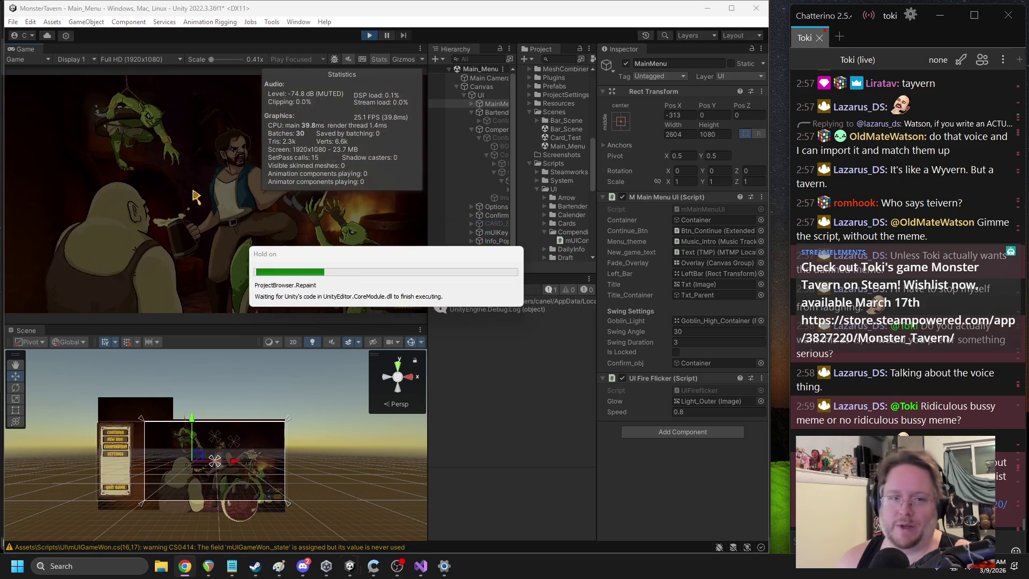
click(72, 162)
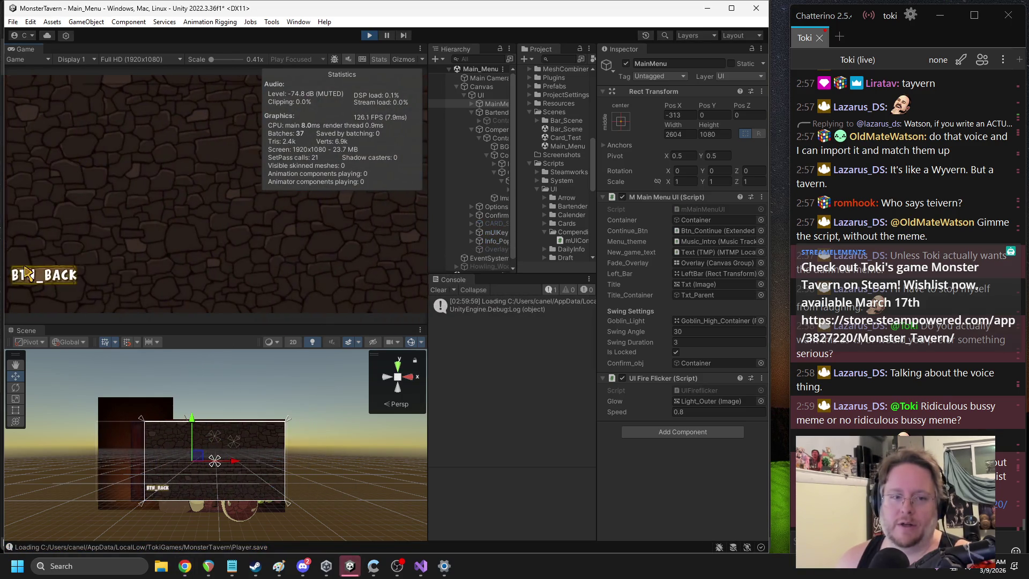
click(28, 276)
click(55, 157)
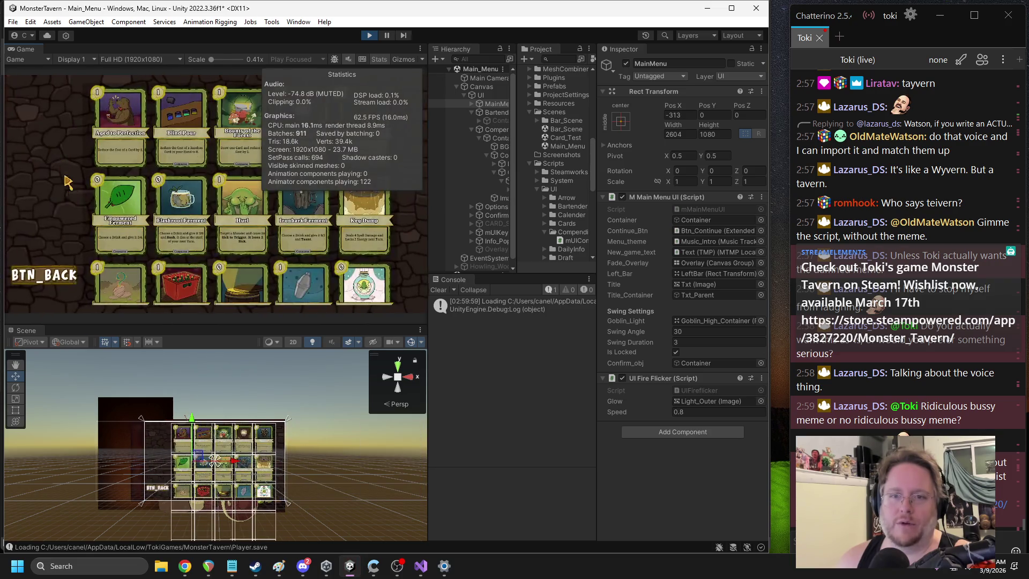
click(59, 275)
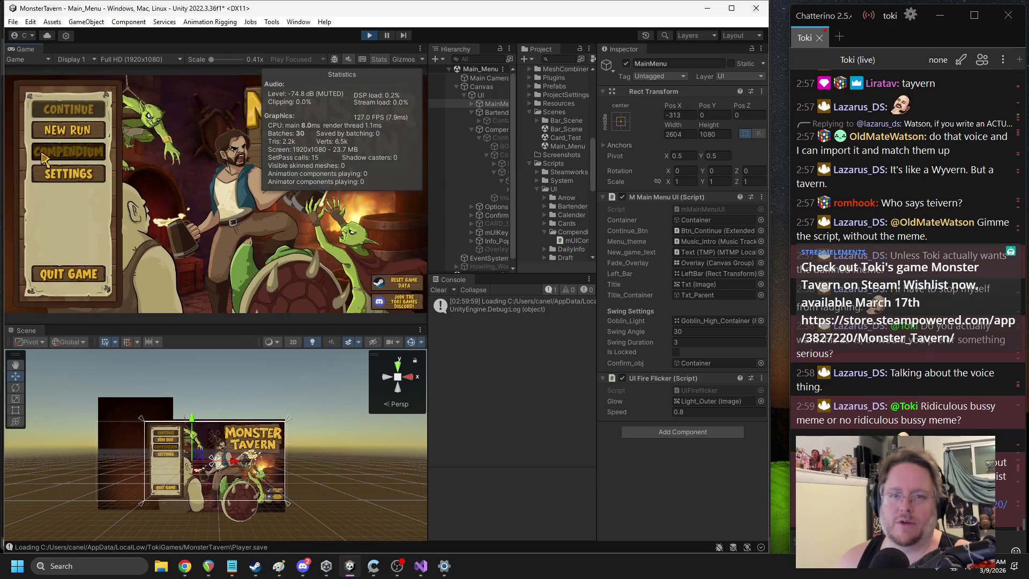
click(48, 152)
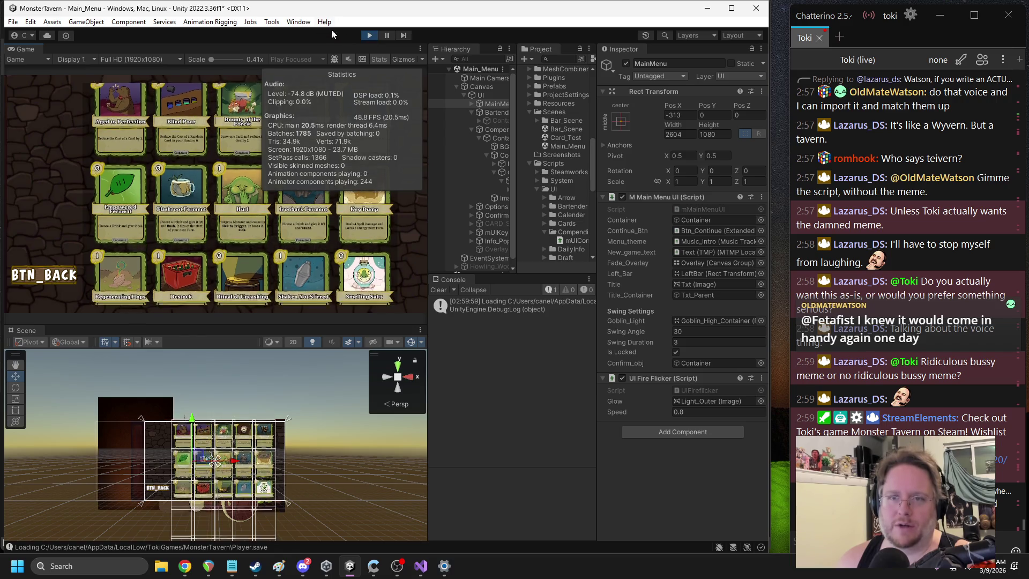
Step: Scroll down through all Compendium cards, hide Stats, and go back to the main menu
scroll(203, 107, down, 3)
scroll(201, 110, down, 5)
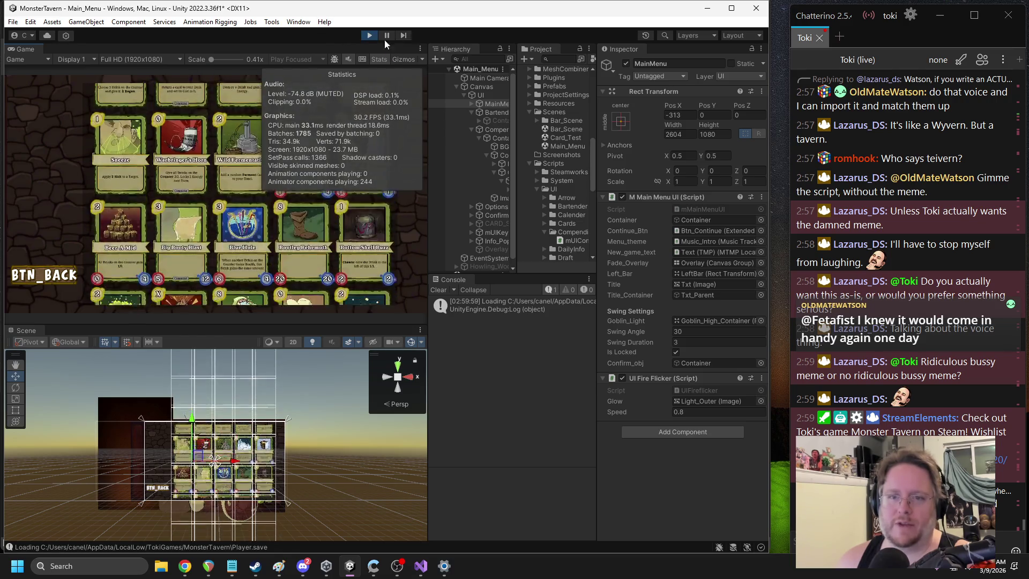
scroll(212, 86, down, 10)
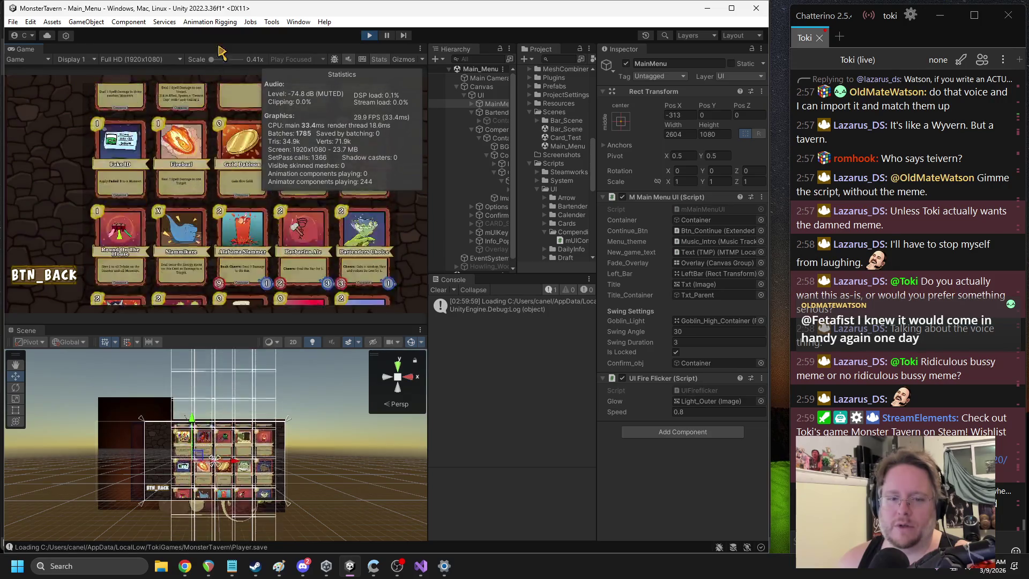
scroll(212, 110, down, 5)
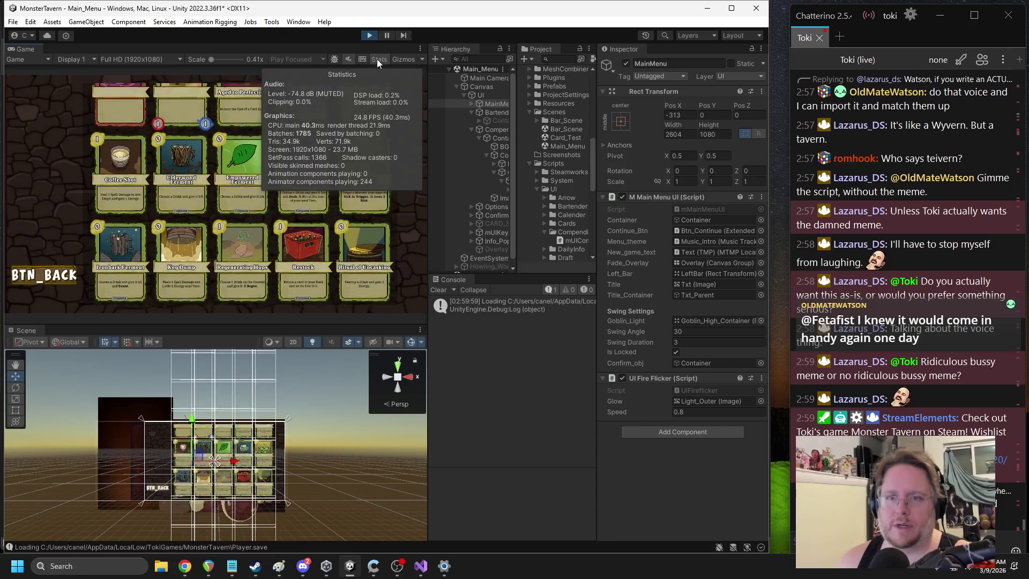
click(378, 59)
click(44, 274)
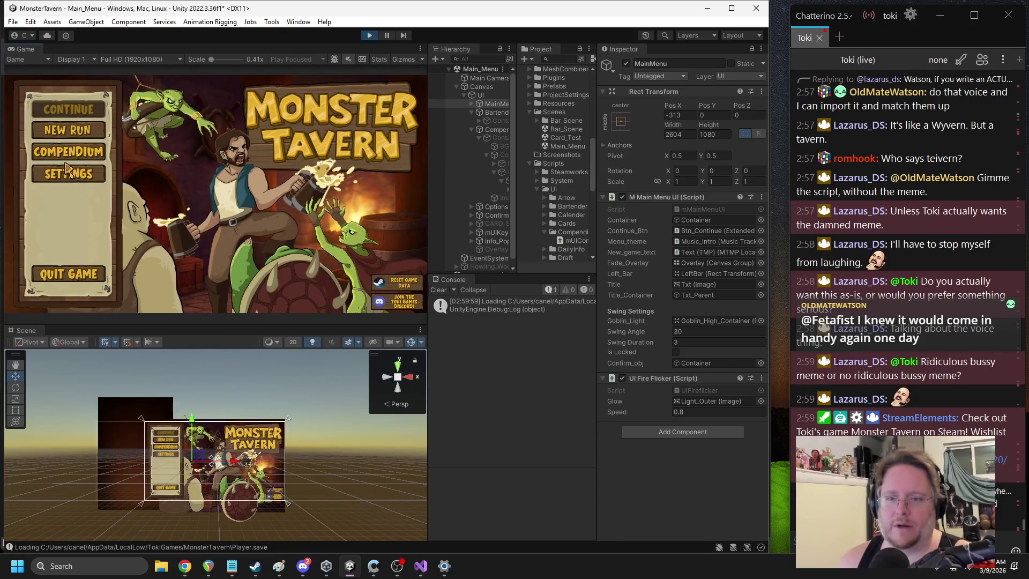
Step: Widen the Hierarchy panel, stop Play mode, clear the Console, and save the Main_Menu scene
drag(517, 172, 558, 178)
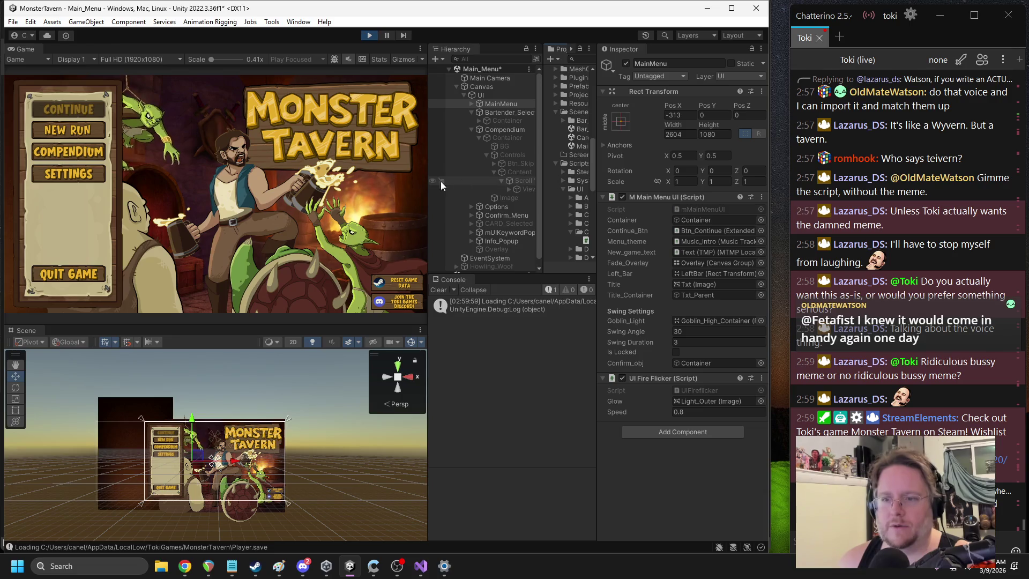
mouse_move(429, 182)
mouse_down()
mouse_move(346, 185)
mouse_move(387, 191)
mouse_up()
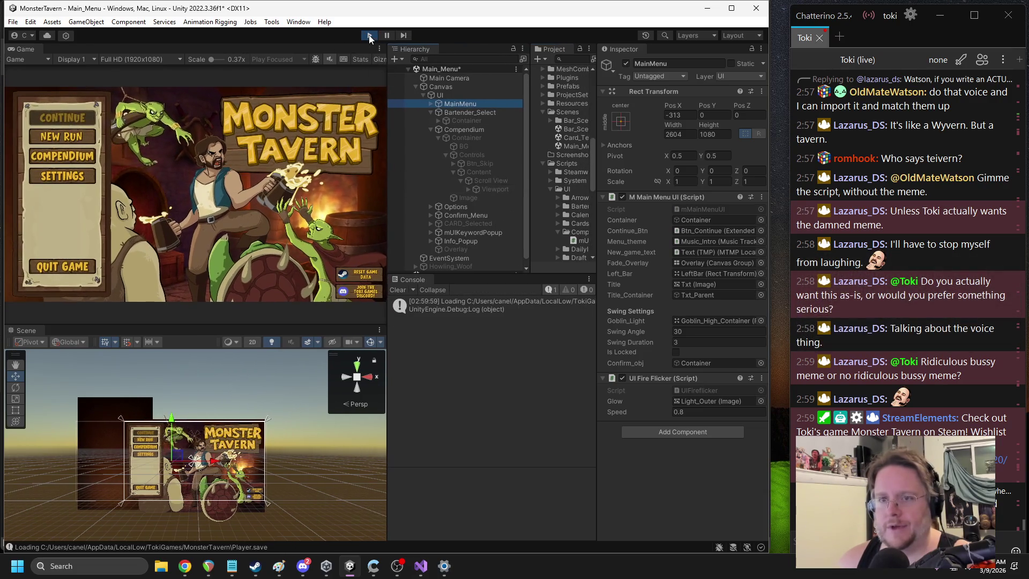
click(369, 35)
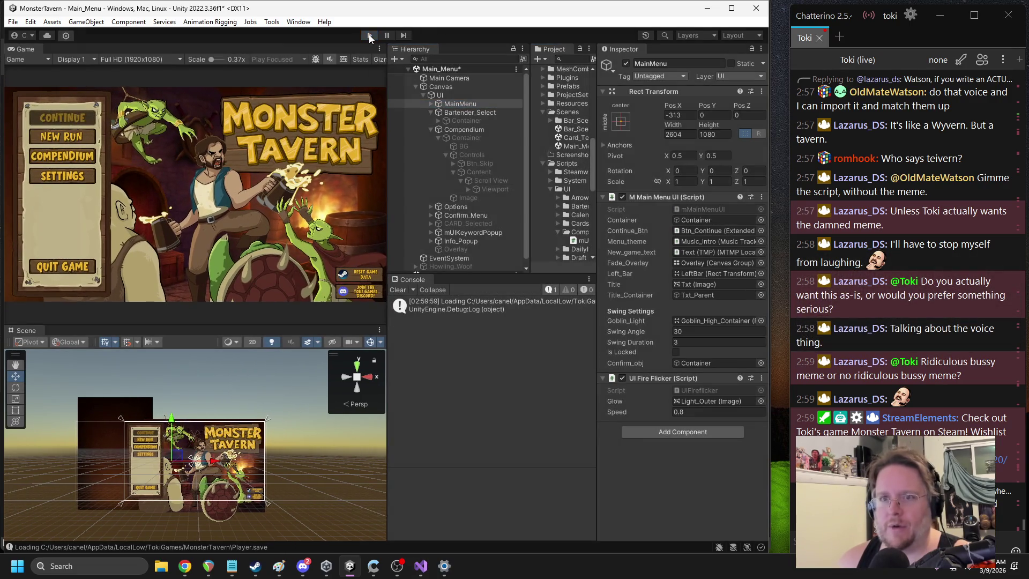
click(401, 286)
key(ctrl+s)
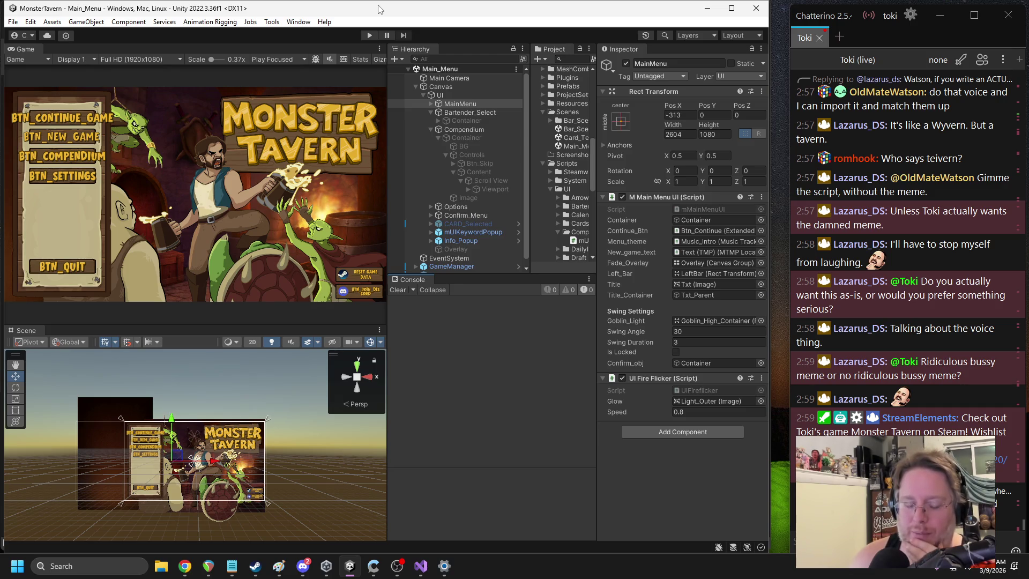
Step: Jump to GenerateCards() in Visual Studio and discard a started line after _cards.Add(_obj);
click(420, 566)
scroll(348, 348, down, 2)
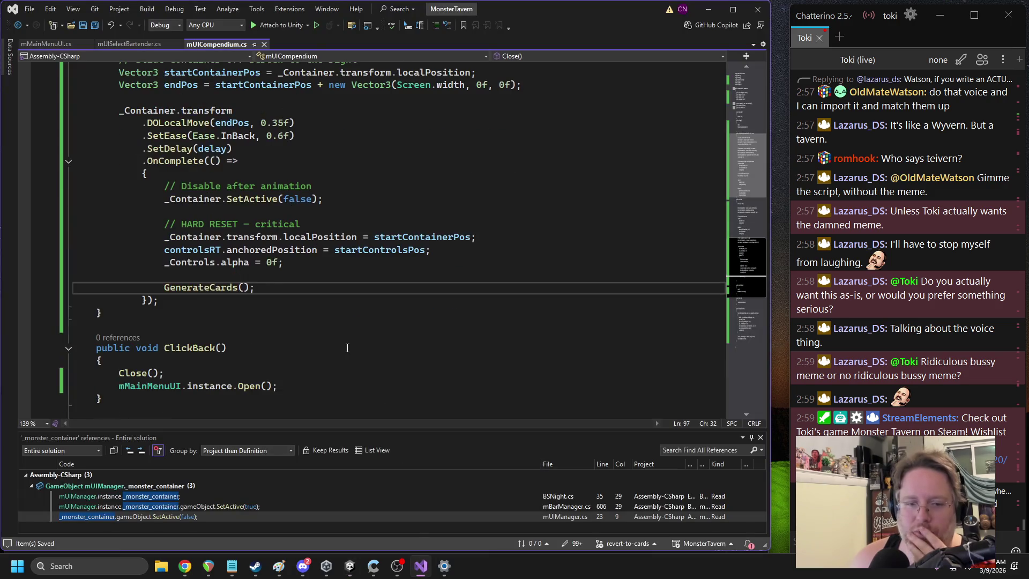
ctrl+click(211, 294)
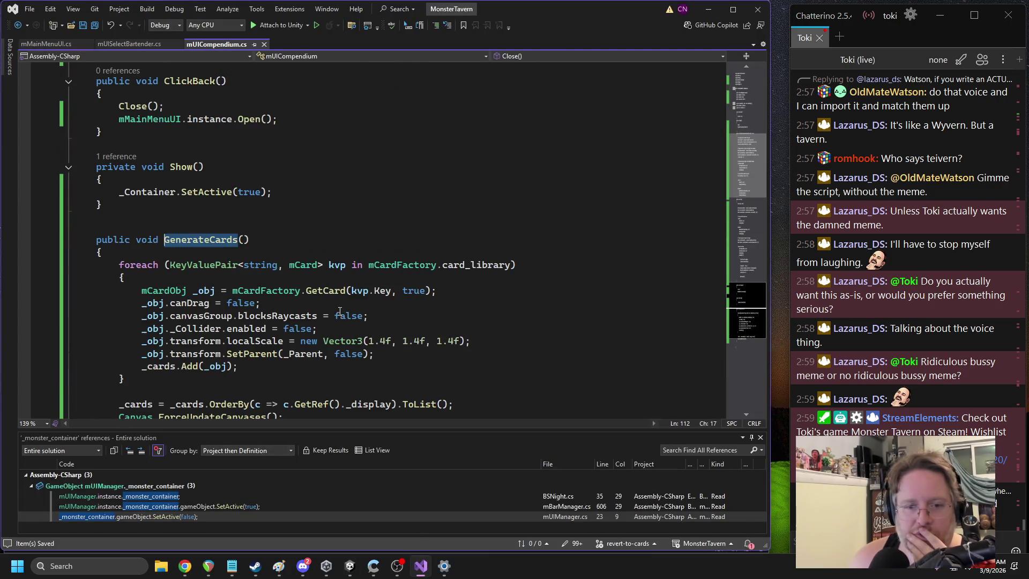
scroll(282, 351, down, 1)
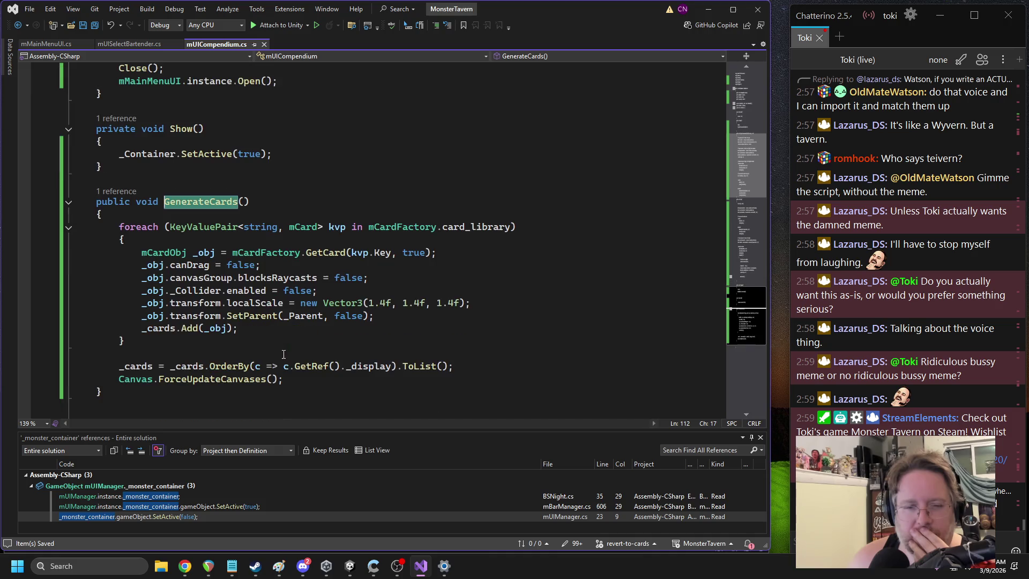
click(271, 329)
key(Return)
text(_obj.)
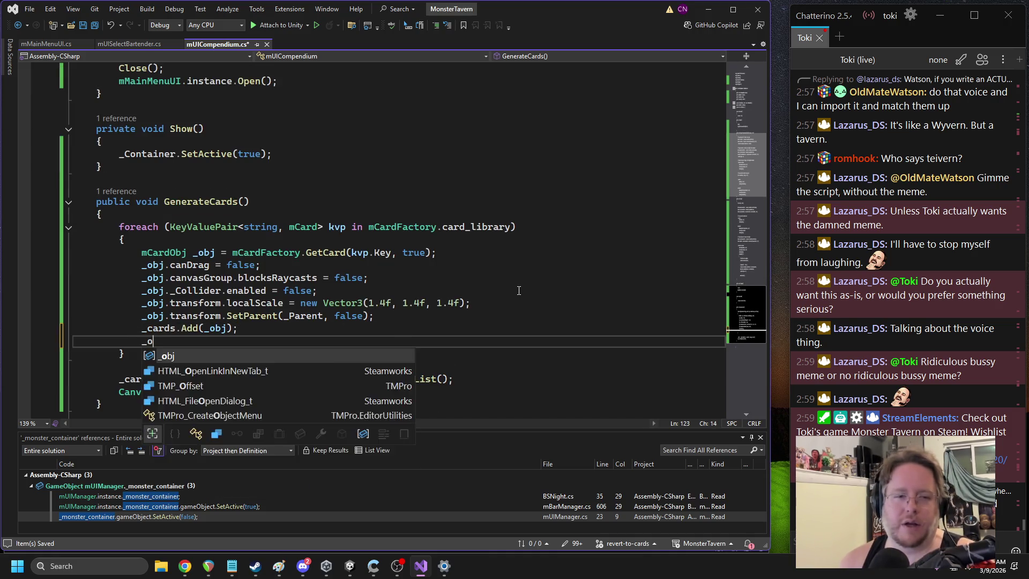
key(BackSpace)
key(BackSpace)
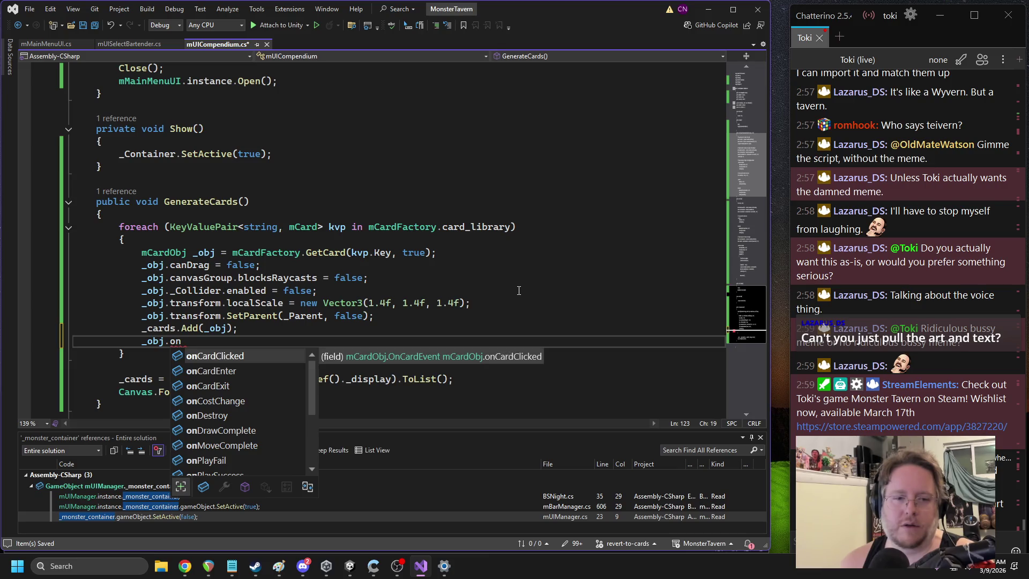
key(BackSpace)
key(BackSpace)
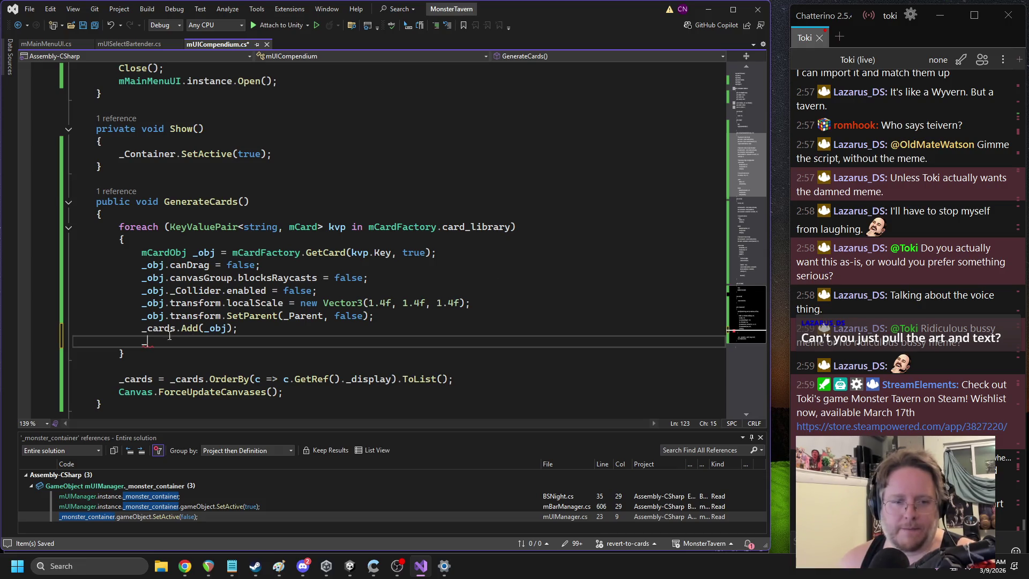
Step: Add _obj.SetCollidable(false); below the canDrag line in GenerateCards(), then return to Unity
click(279, 268)
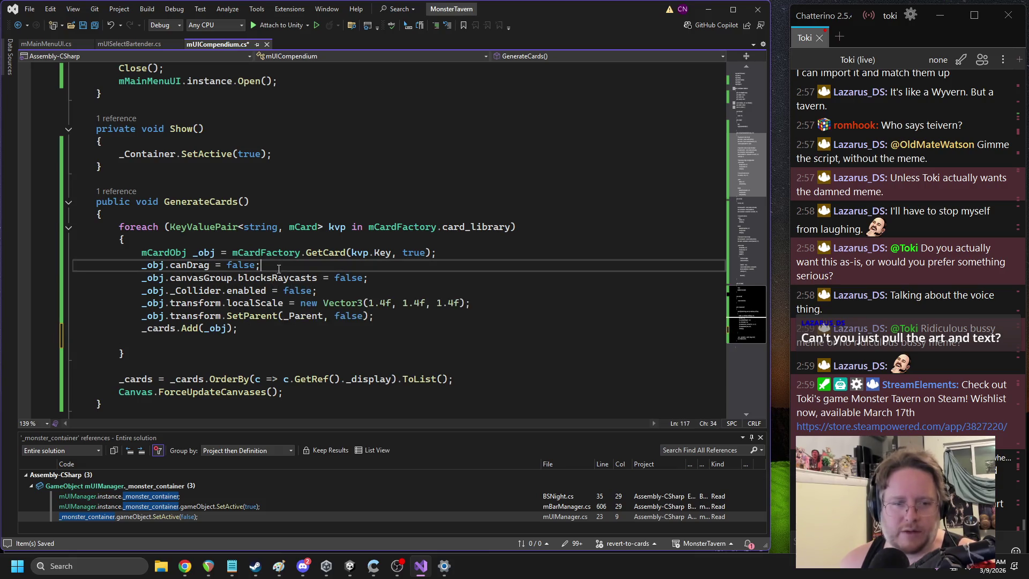
key(Return)
text(_ob)
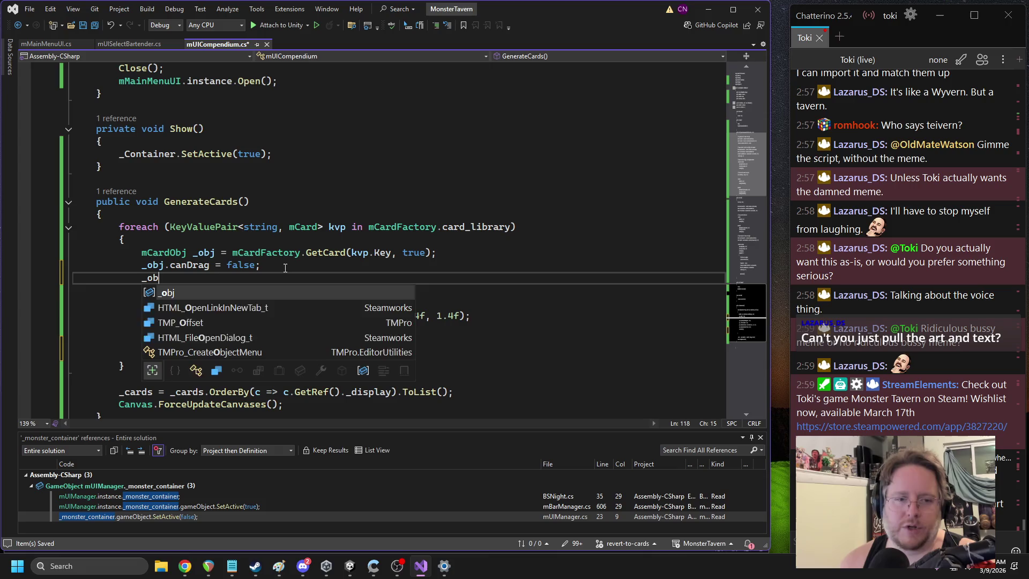
text(j.)
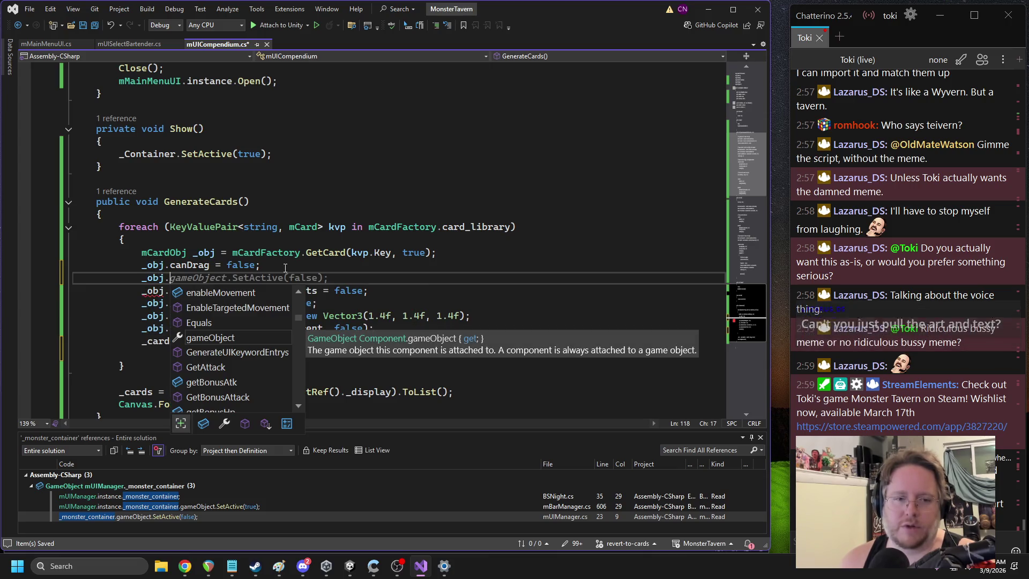
text(setcoll(false);)
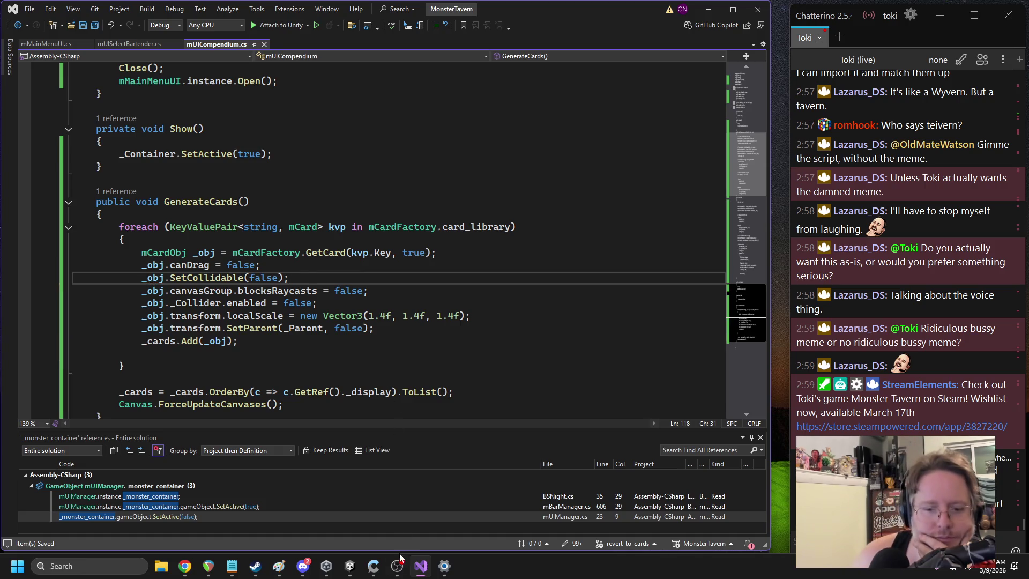
mouse_move(345, 563)
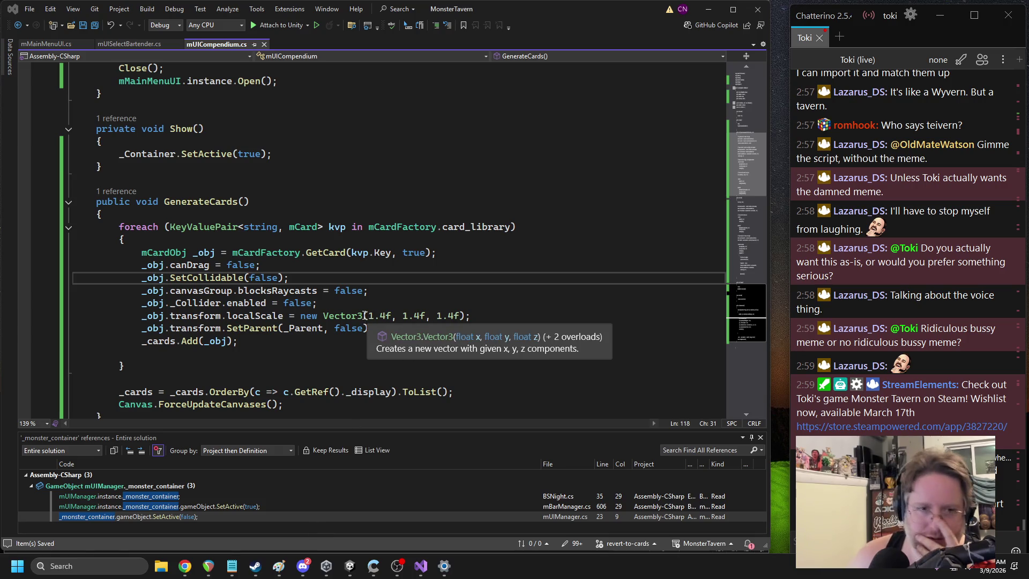
key(alt+Tab)
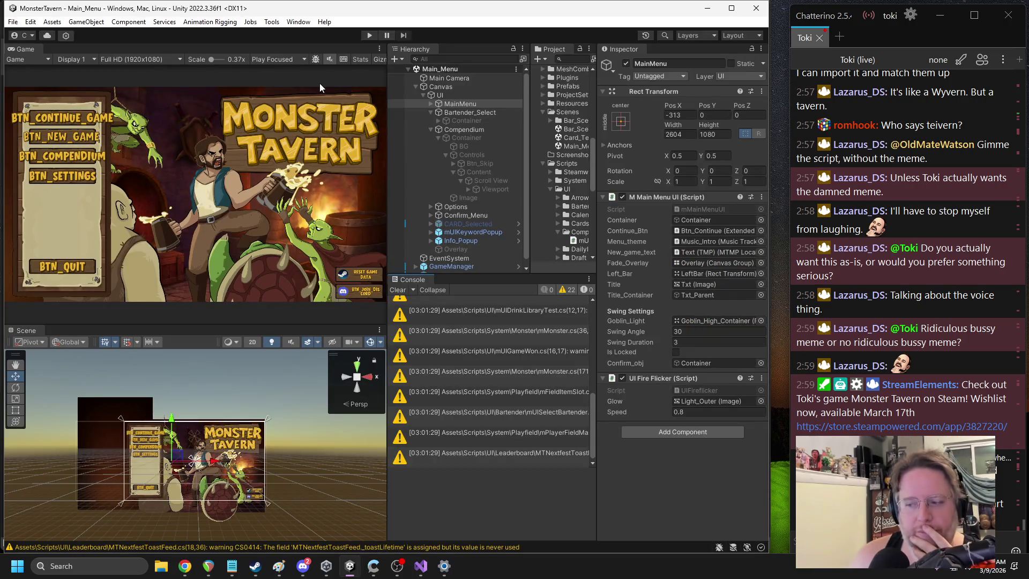
Step: Restart Play mode, reopen the Compendium, enable Stats, and scroll the card grid down and back up
click(366, 36)
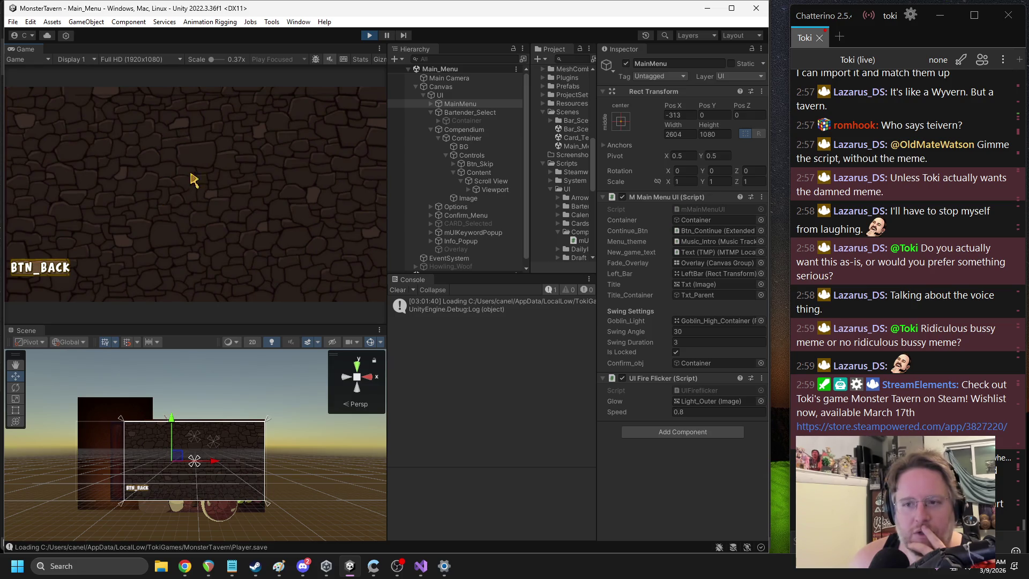
click(79, 267)
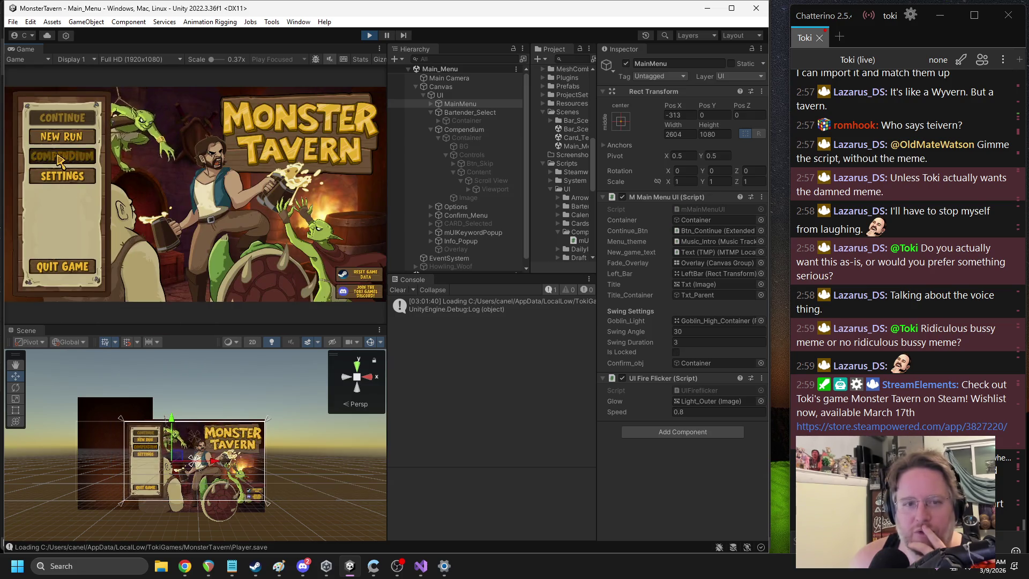
click(64, 155)
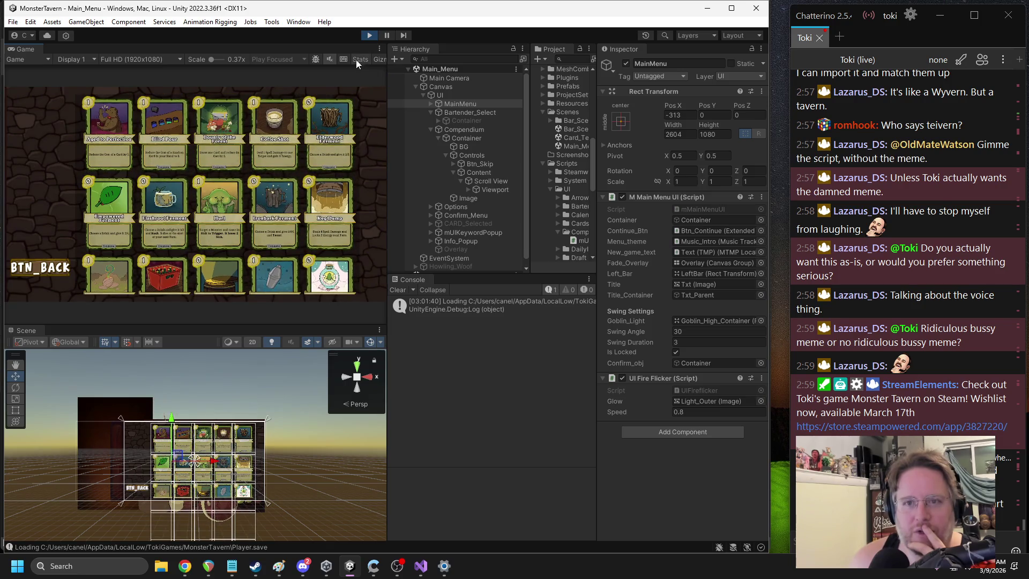
click(356, 59)
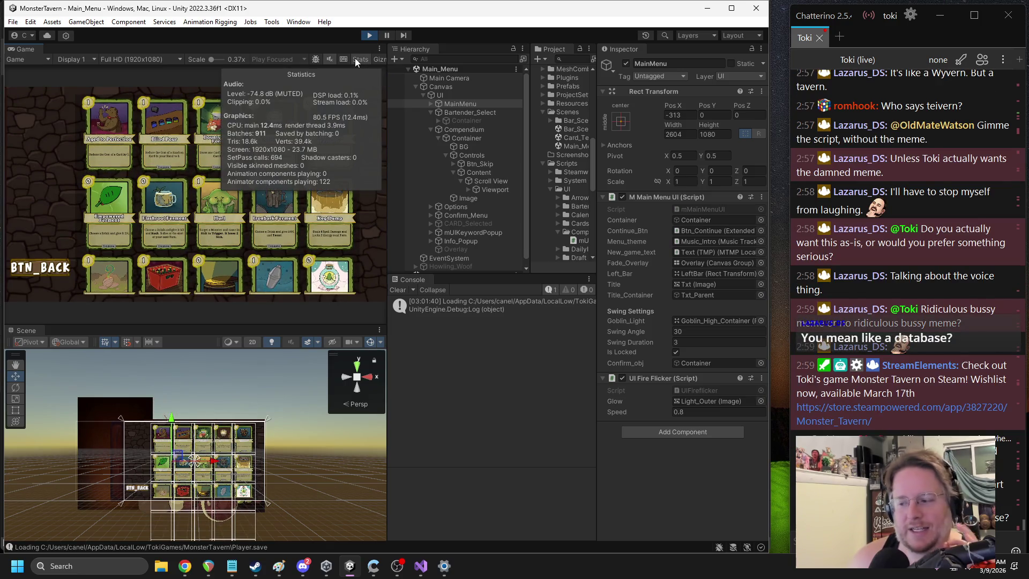
scroll(182, 104, down, 5)
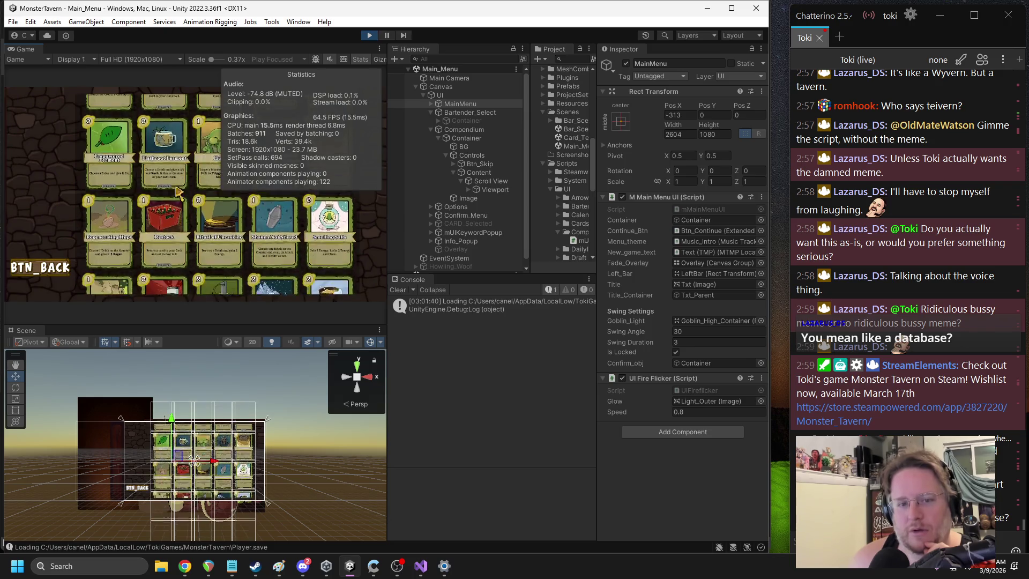
scroll(177, 241, down, 5)
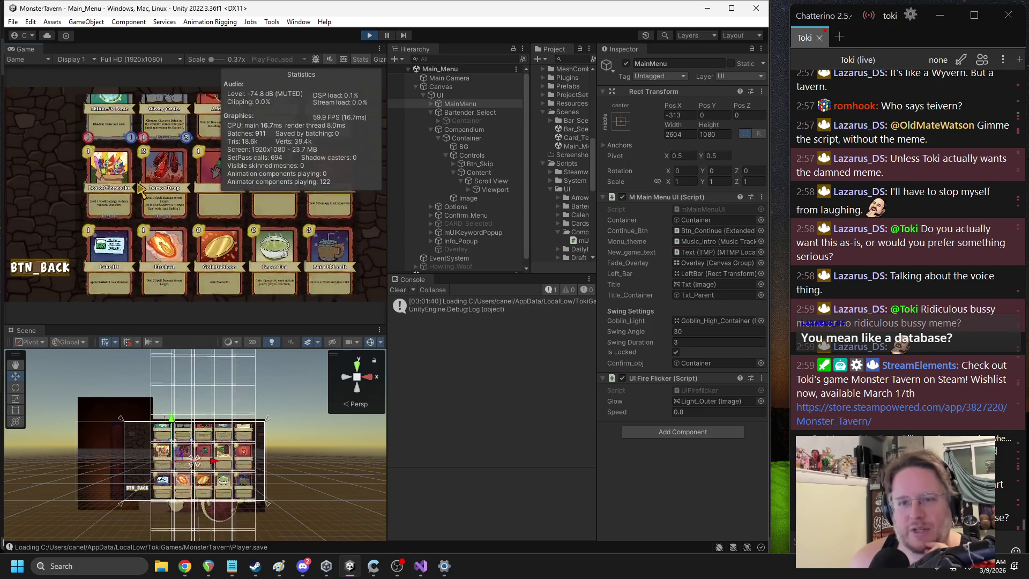
scroll(161, 290, down, 3)
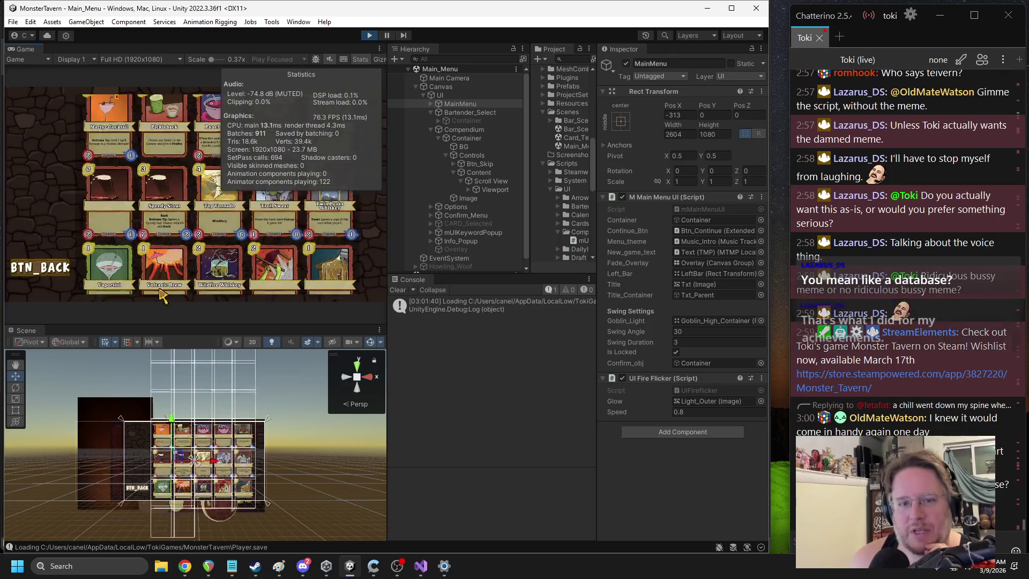
scroll(142, 160, up, 5)
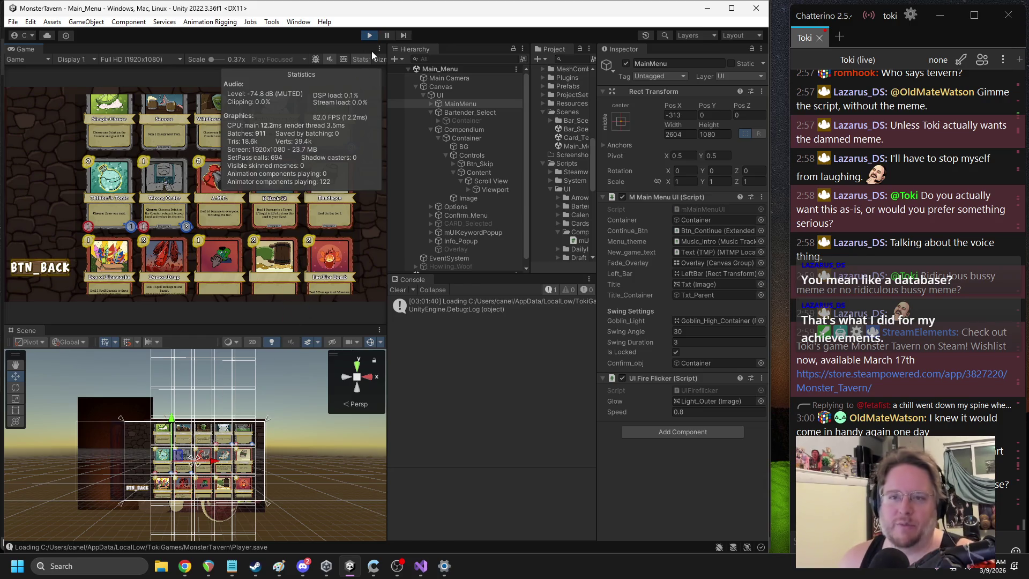
Step: Hide Stats, select and frame the Bandages card, and widen the Hierarchy panel
click(360, 59)
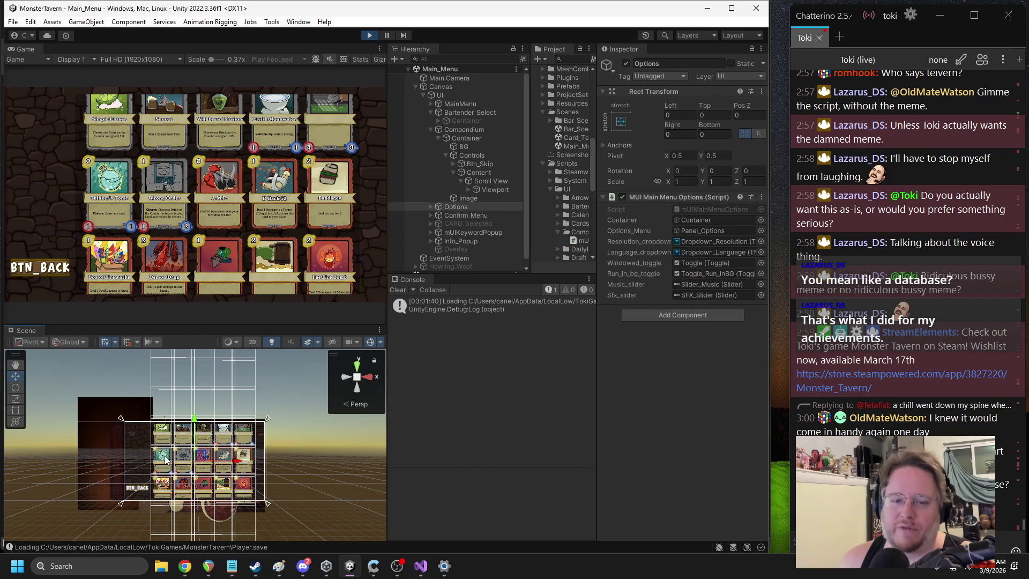
click(239, 459)
key(f)
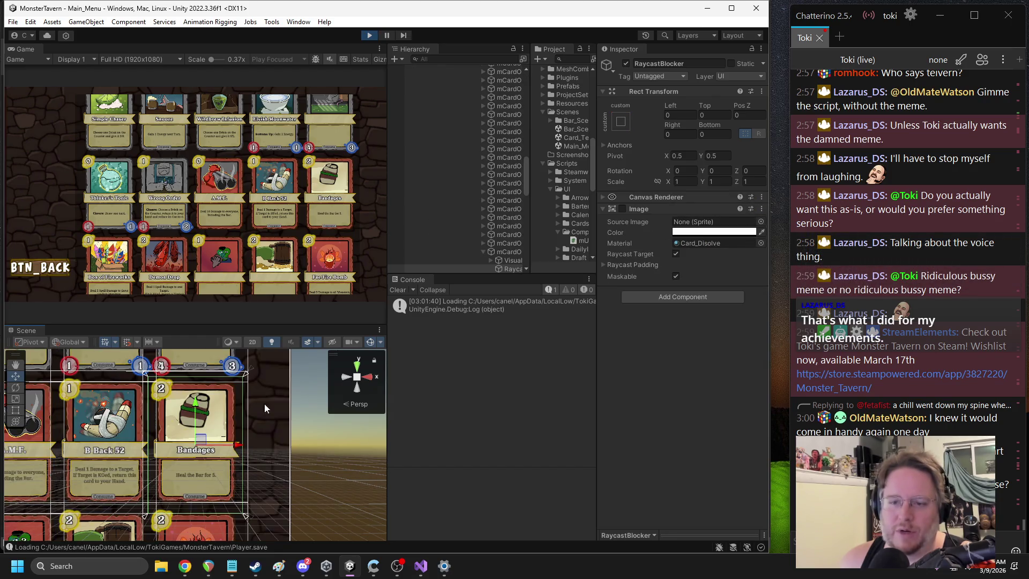
drag(532, 247, 573, 246)
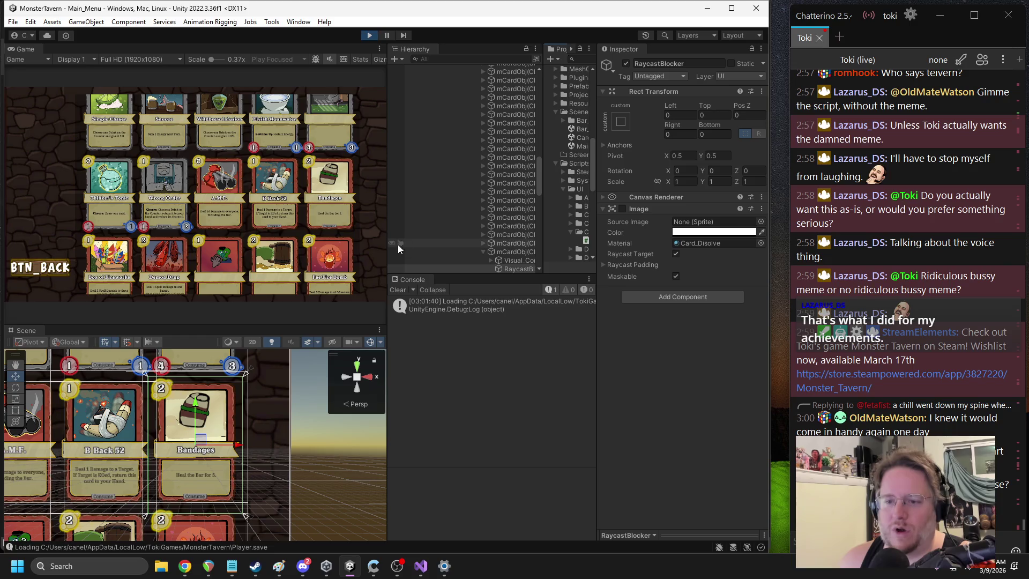
drag(388, 240, 328, 241)
scroll(337, 241, up, 1)
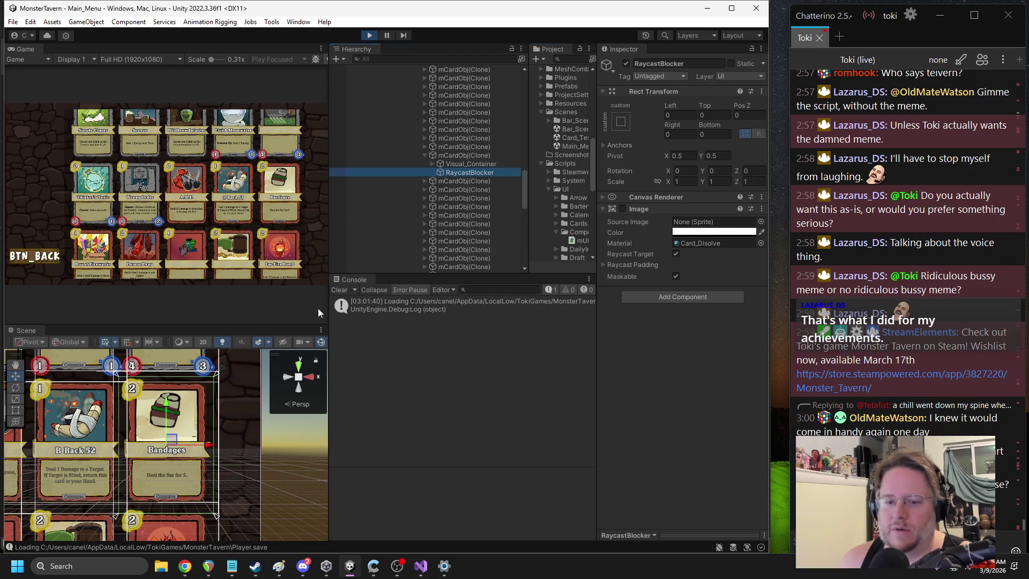
Step: Expand Visual_Container > CardFront and toggle the _Header and Txt_Desc objects off and on
click(433, 164)
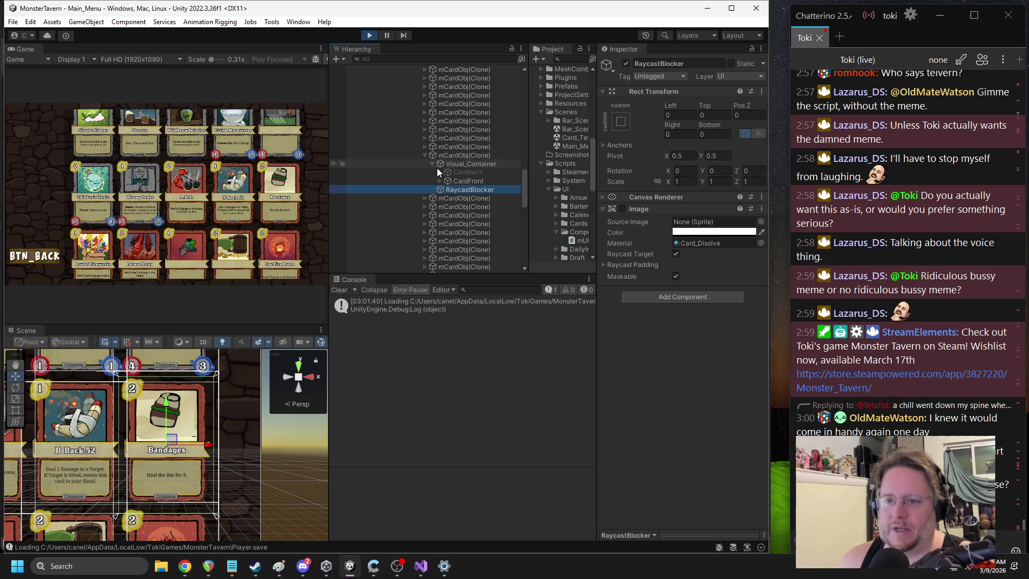
click(440, 181)
click(465, 196)
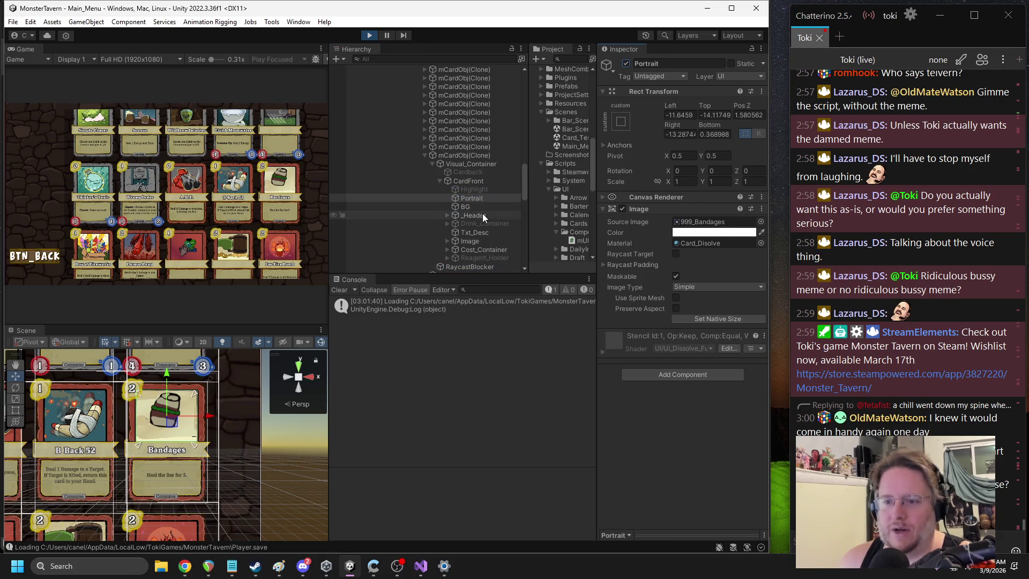
click(504, 215)
click(626, 64)
click(628, 64)
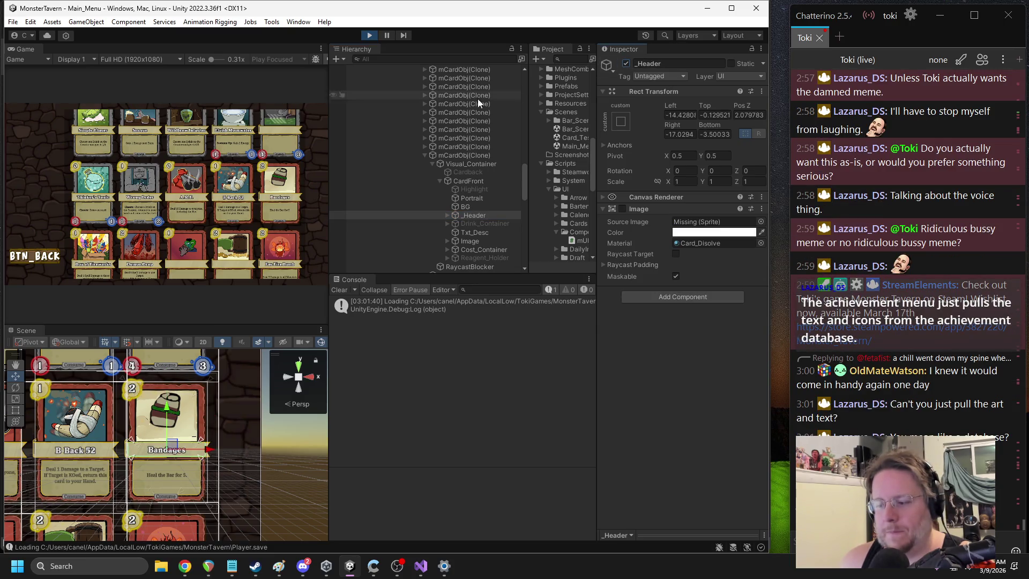
click(473, 234)
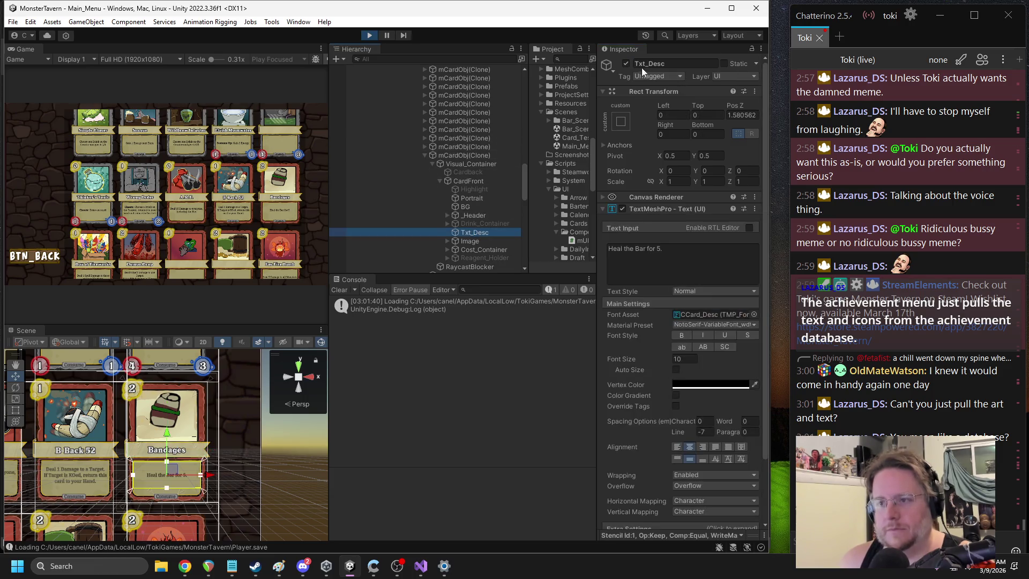
click(626, 64)
click(626, 64)
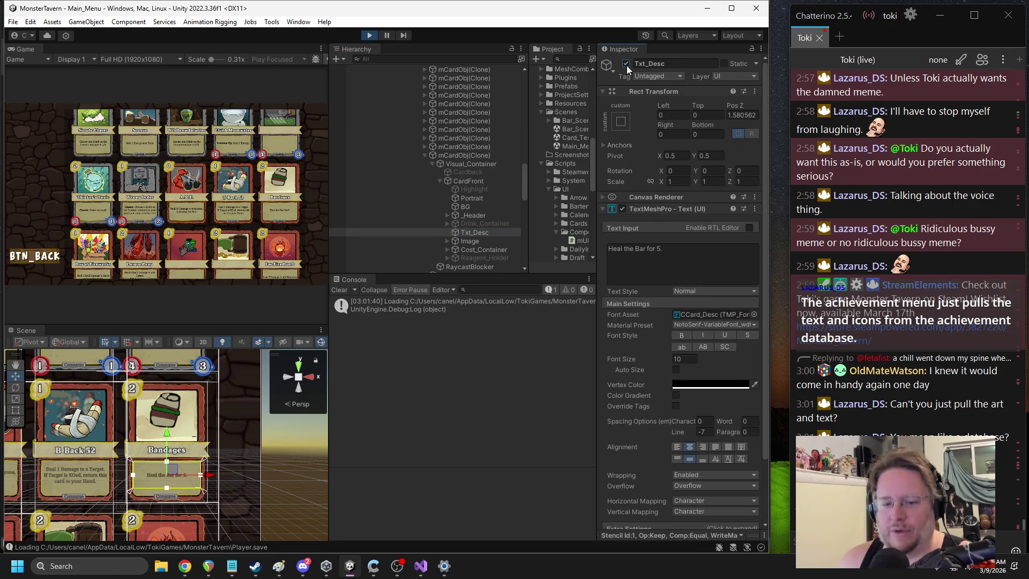
Step: Expand Cost_Container and toggle the card's Cost_Text off and back on
click(448, 241)
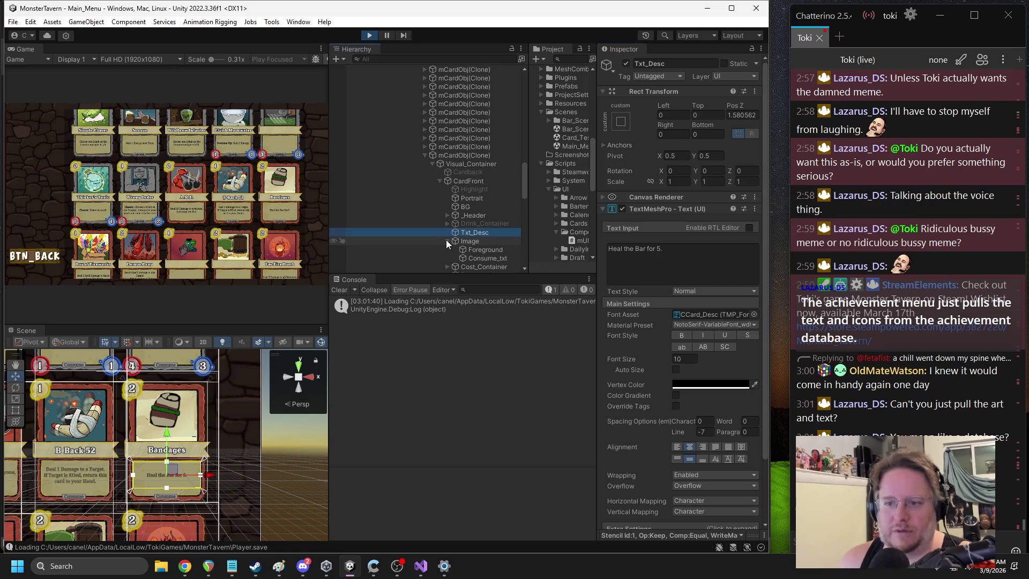
click(448, 241)
click(448, 250)
scroll(472, 252, down, 2)
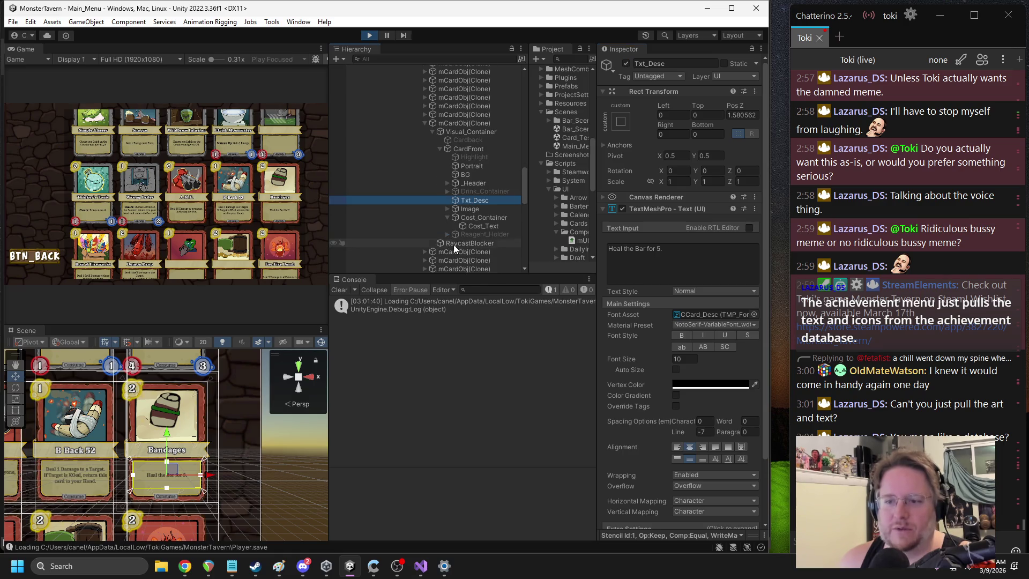
click(478, 227)
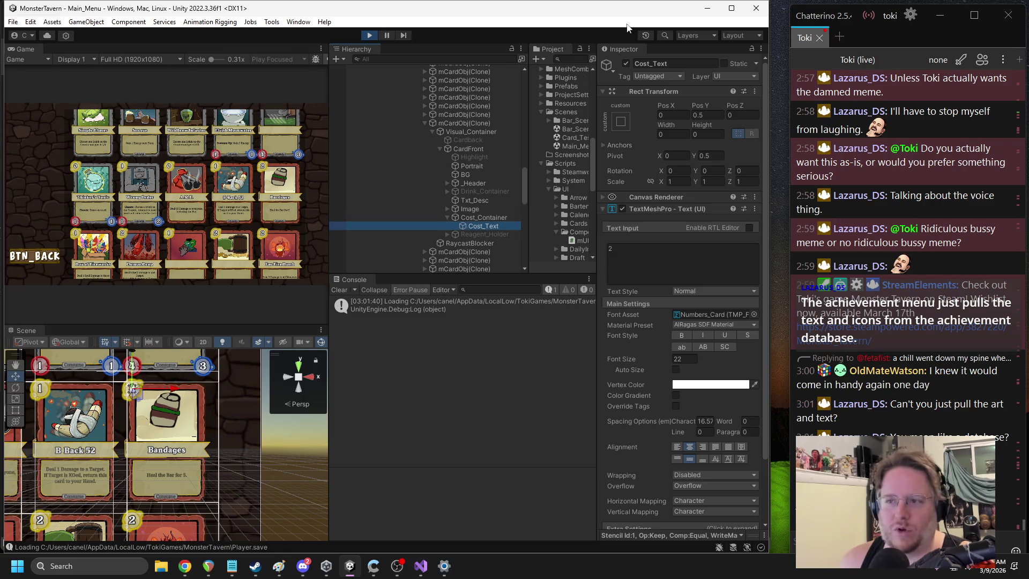
click(626, 64)
click(626, 64)
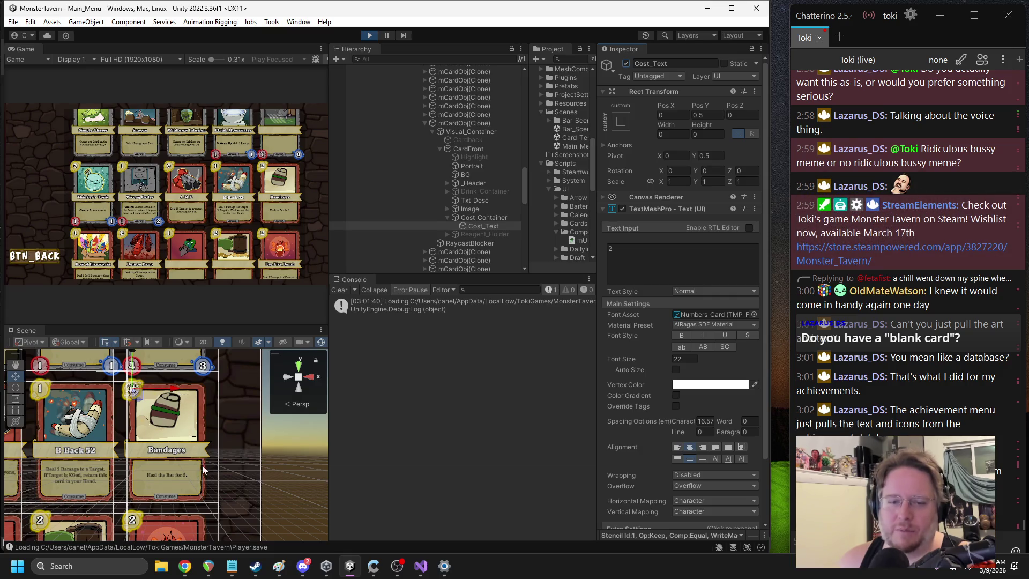
Step: Toggle the card's BG object and locate its Card_Gutterpunk_Action source sprite in the project
click(472, 165)
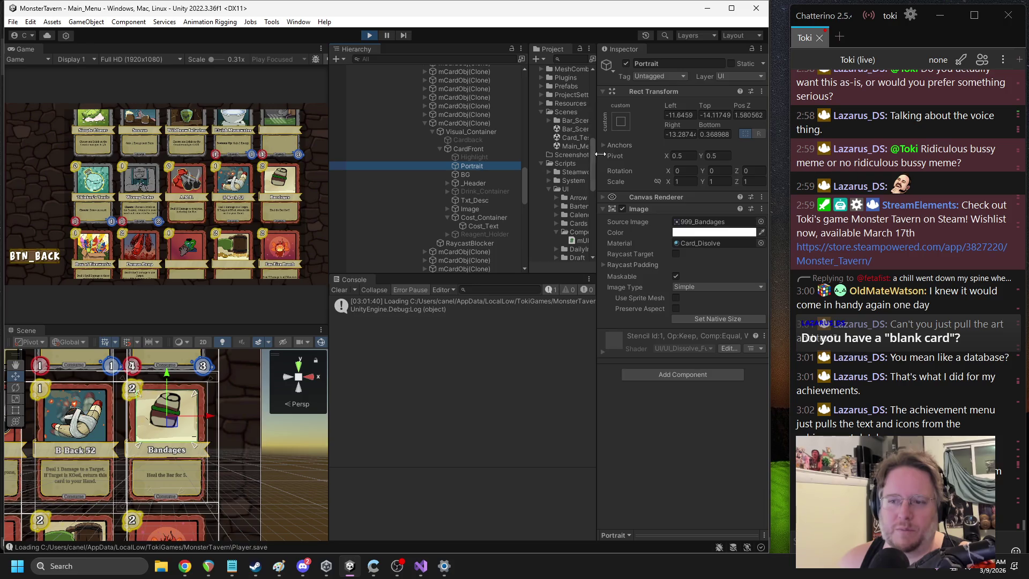
click(474, 175)
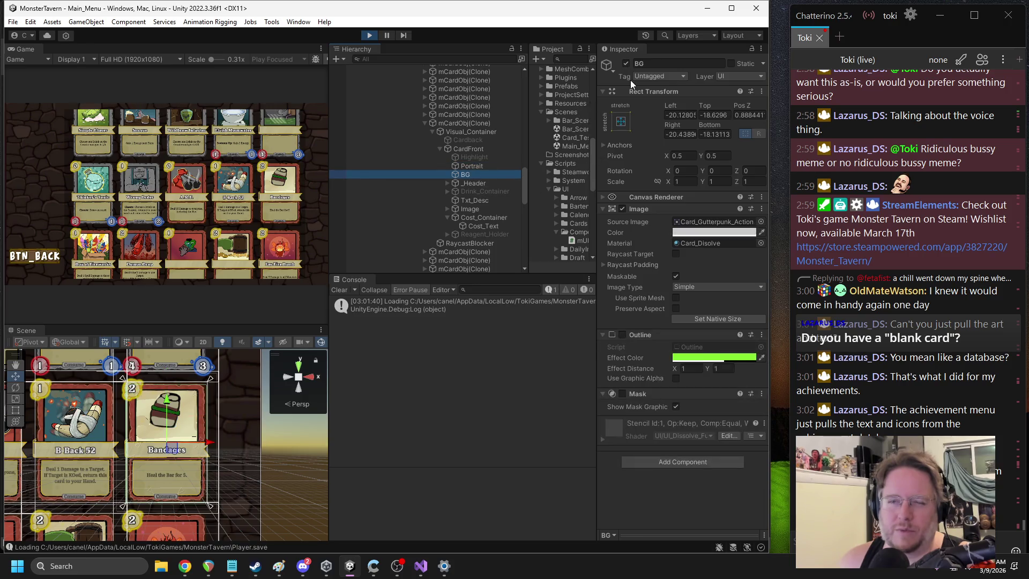
click(625, 63)
click(625, 63)
click(625, 64)
click(625, 63)
click(625, 64)
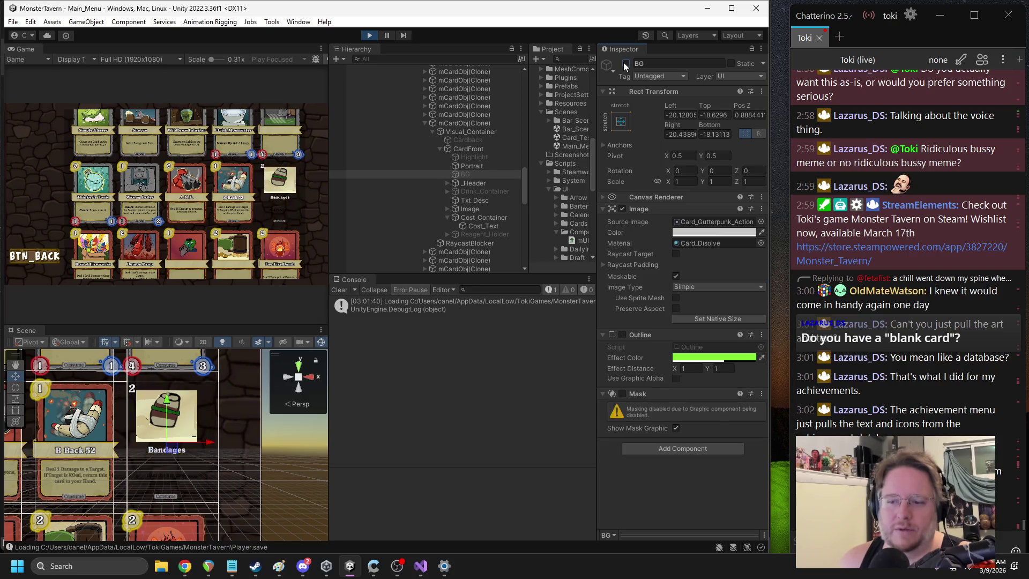
click(625, 63)
click(714, 222)
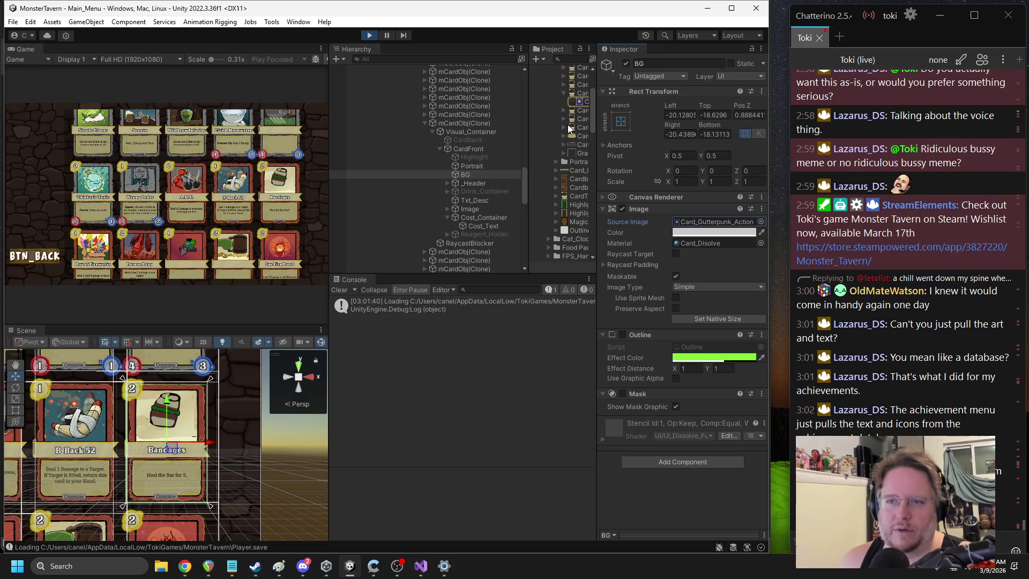
Step: Select the Card_Gutterpunk_Action sprite asset, the 850 × 1150 px blank card template
click(583, 100)
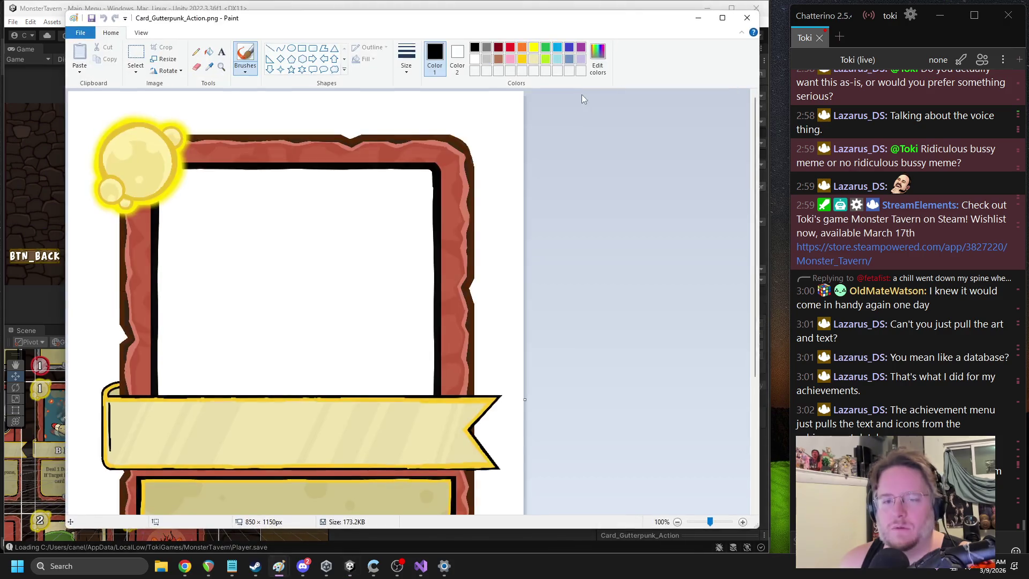
scroll(495, 227, down, 1)
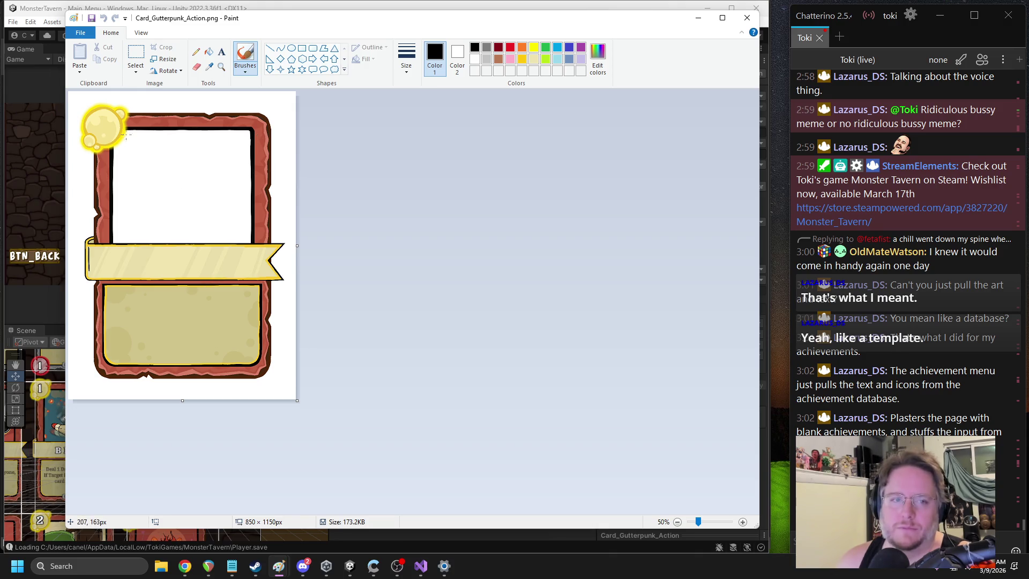
Step: Close Paint, then scroll the running Compendium card grid through to later cards
click(747, 18)
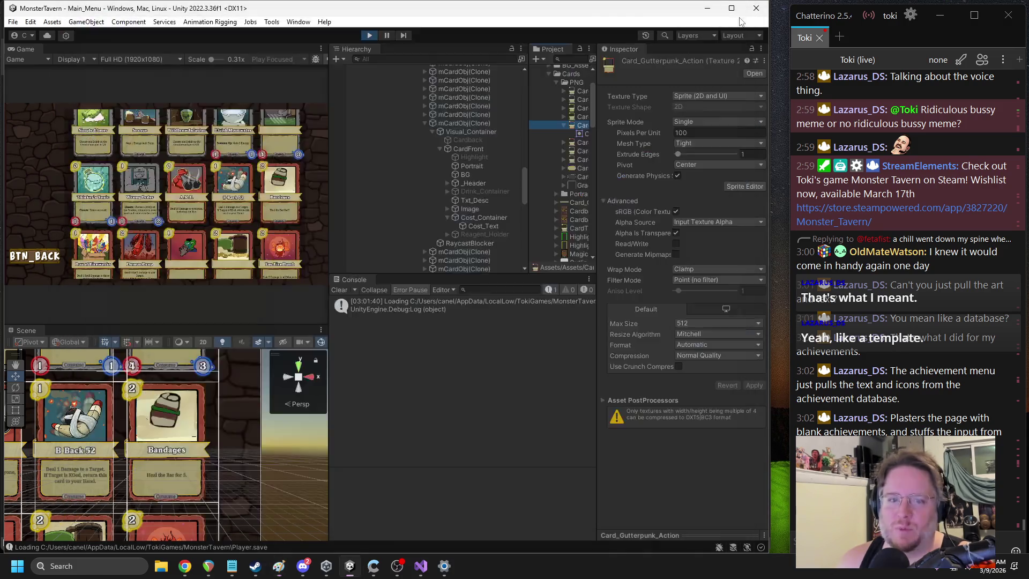
scroll(77, 453, down, 5)
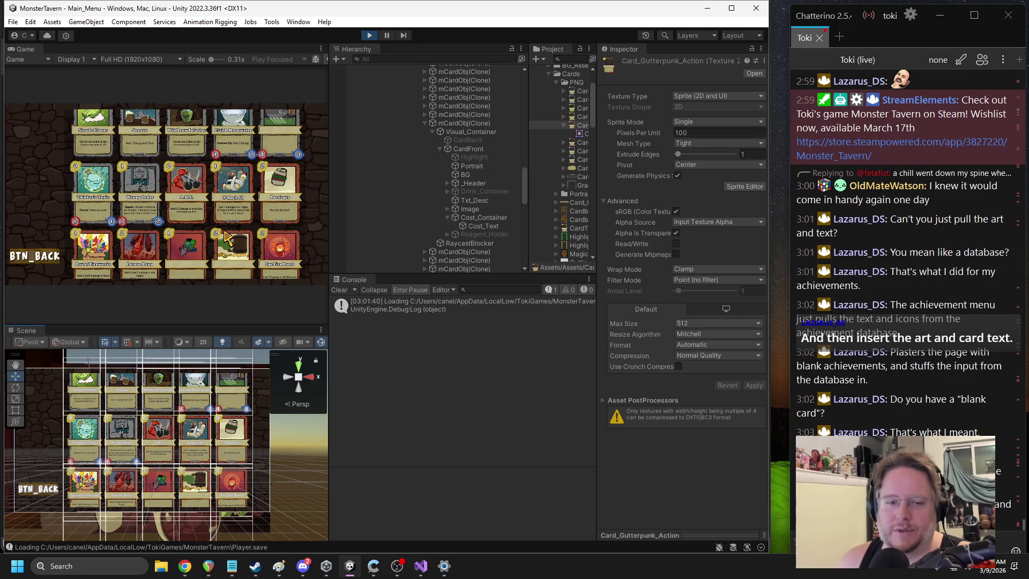
scroll(224, 230, down, 5)
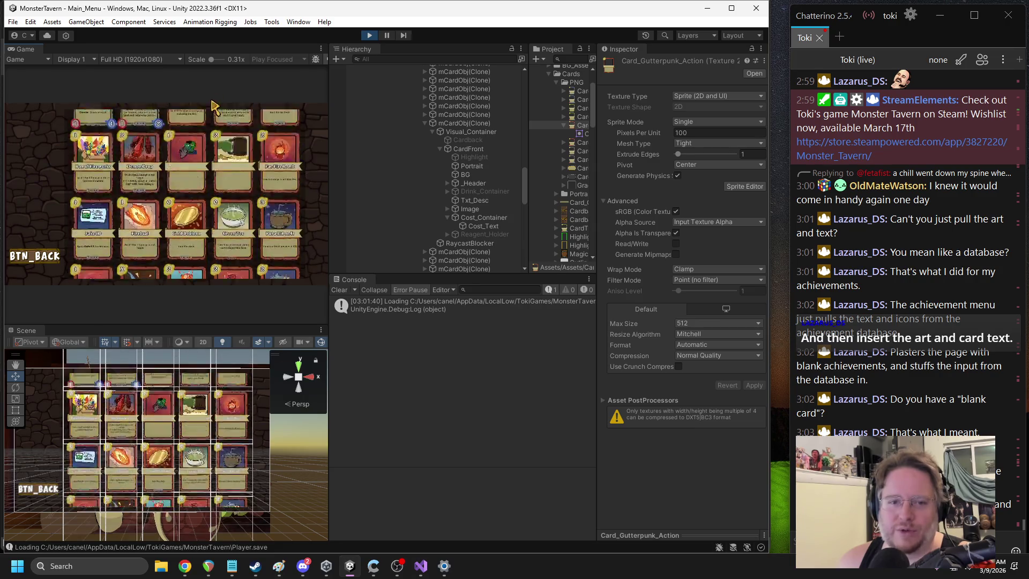
scroll(220, 157, down, 10)
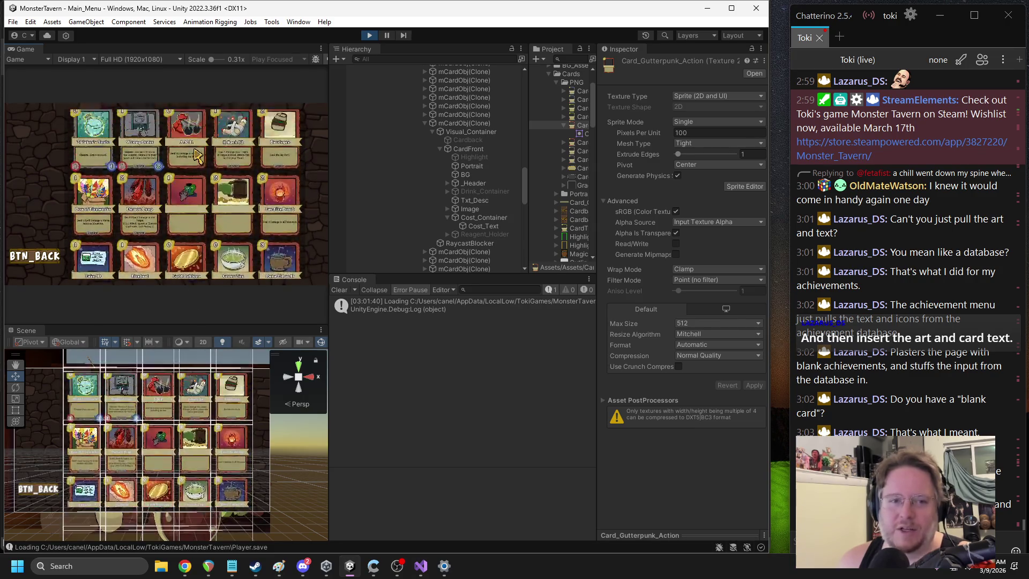
scroll(178, 254, down, 10)
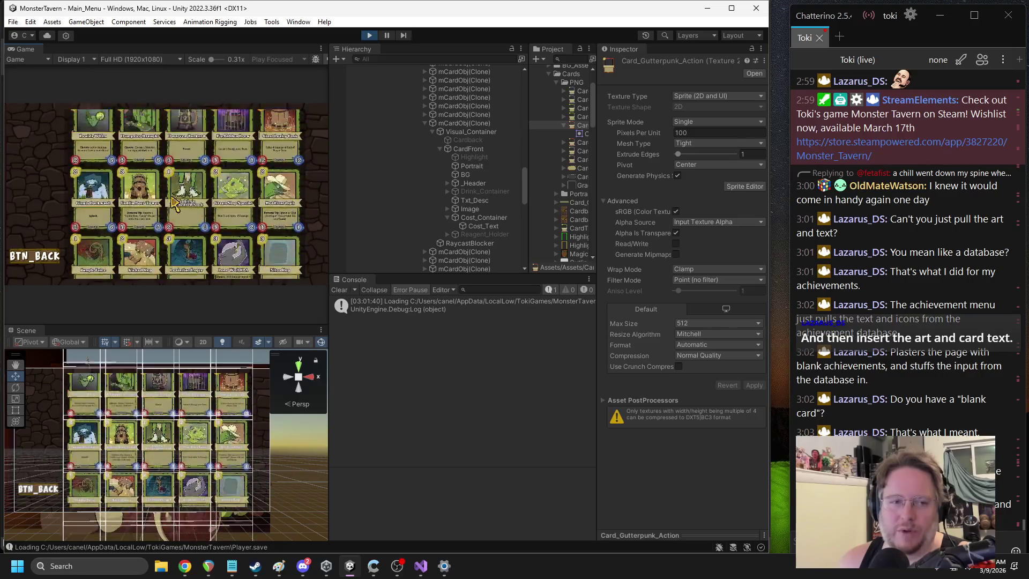
scroll(214, 193, down, 3)
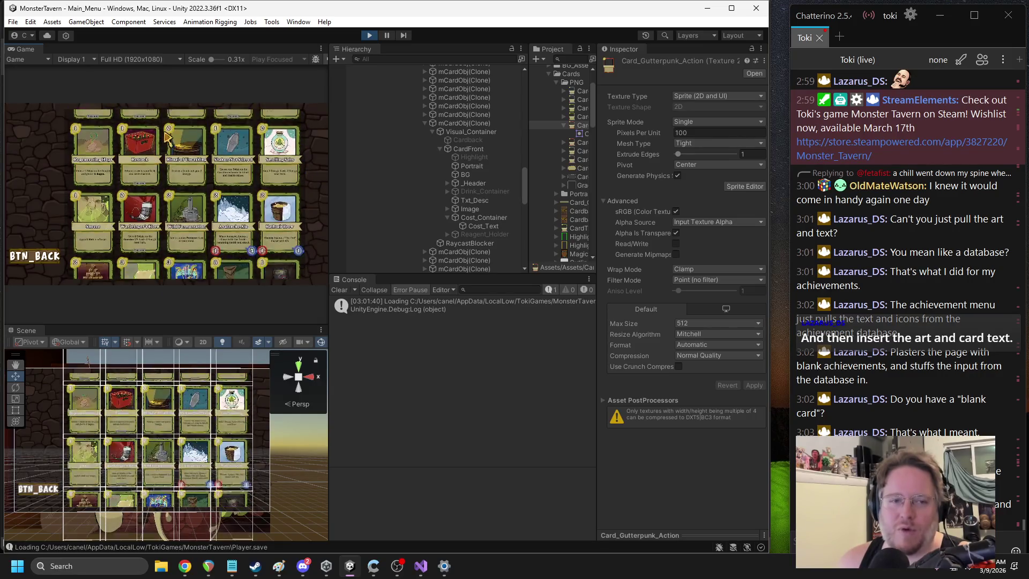
scroll(252, 196, up, 3)
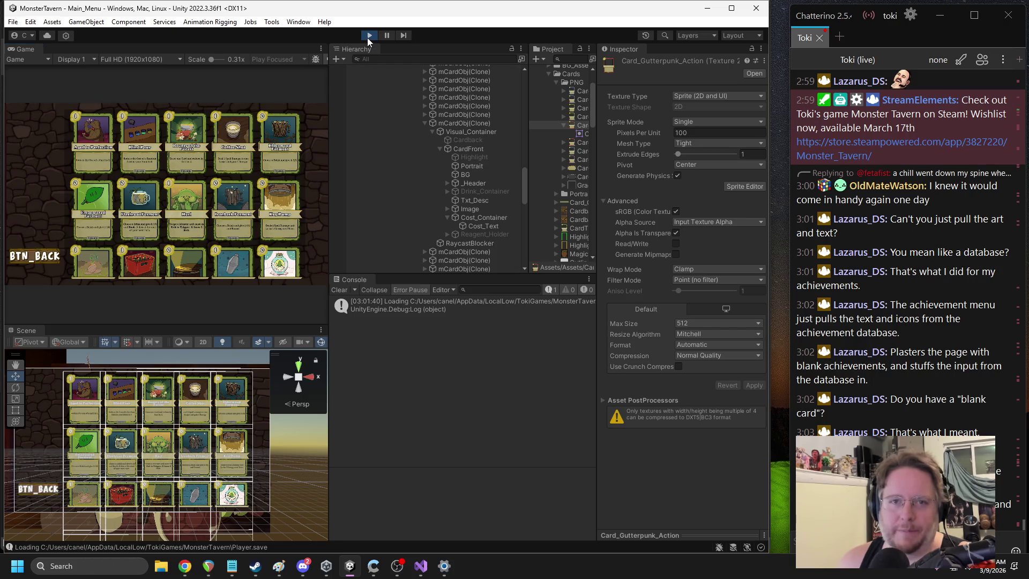
Step: Stop play mode, then deactivate and re-enable the Compendium object
click(369, 36)
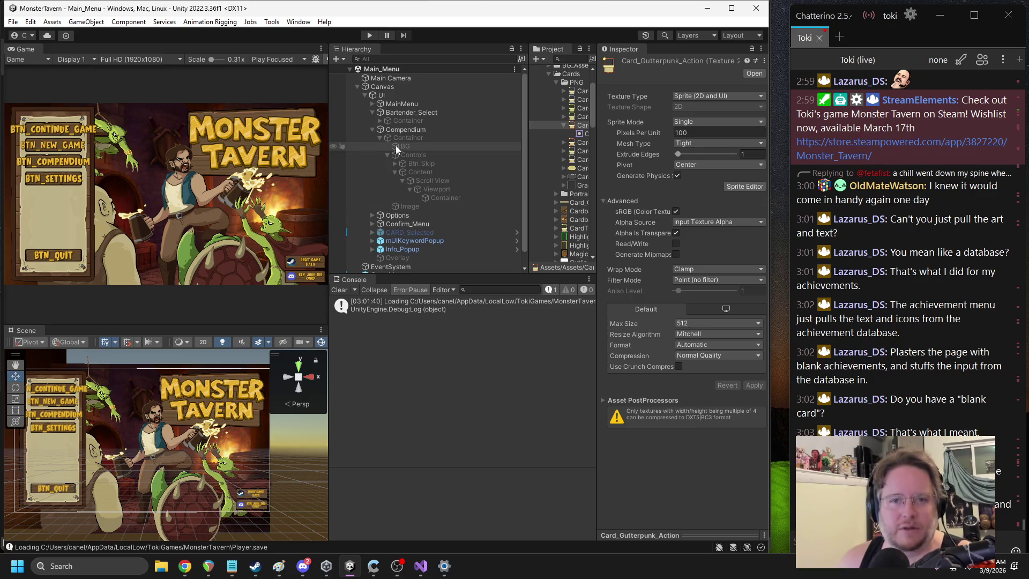
click(406, 129)
click(627, 63)
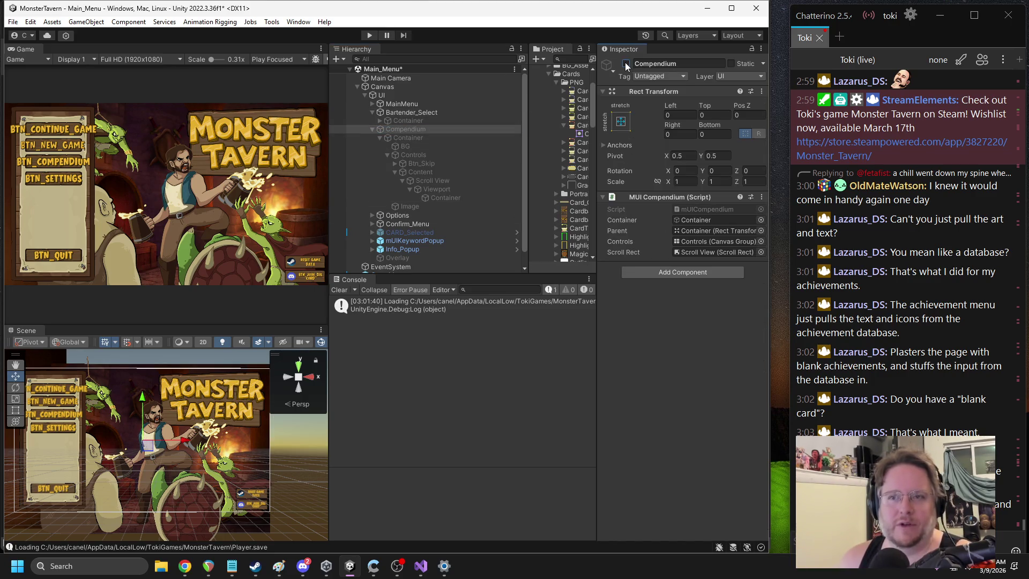
click(626, 65)
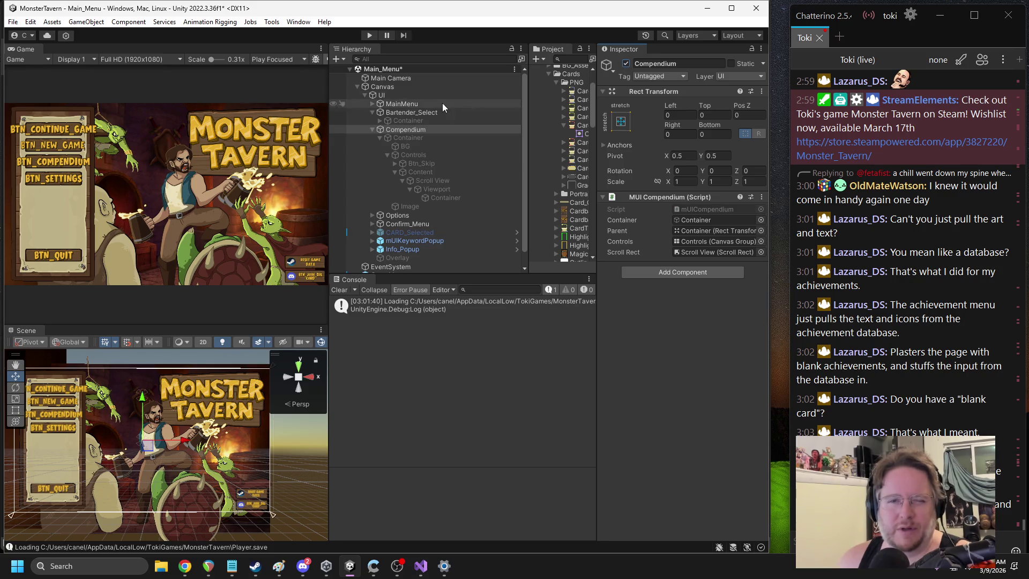
Step: Collapse Bartender_Select and Compendium, then expand MainMenu > Container > LeftBar to list its menu buttons
click(371, 111)
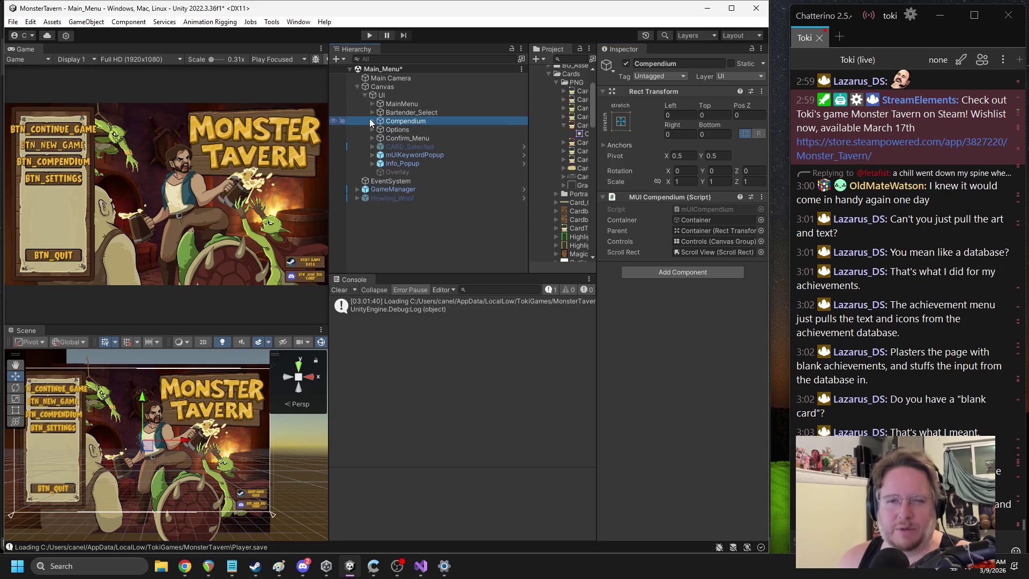
click(372, 121)
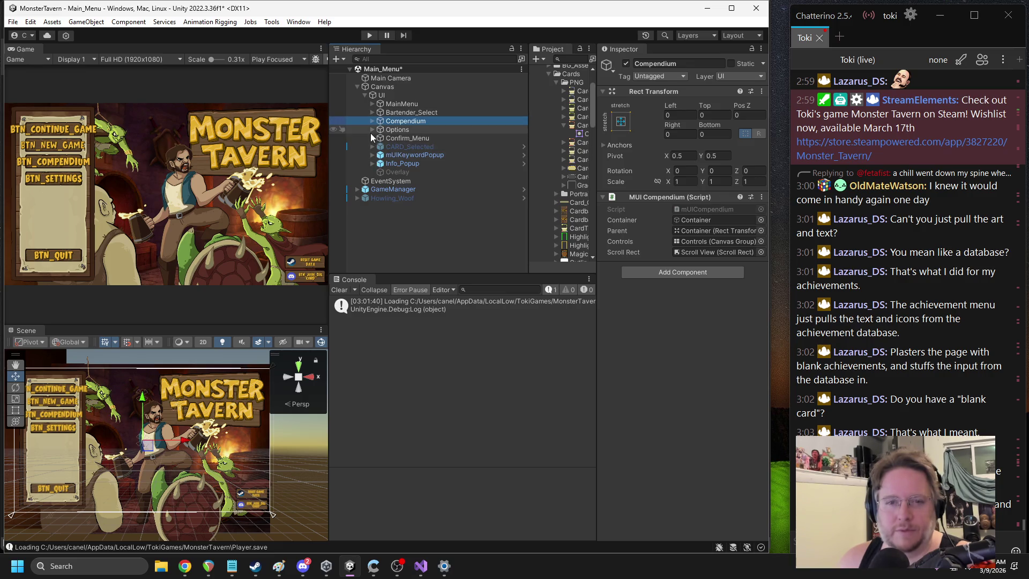
click(372, 104)
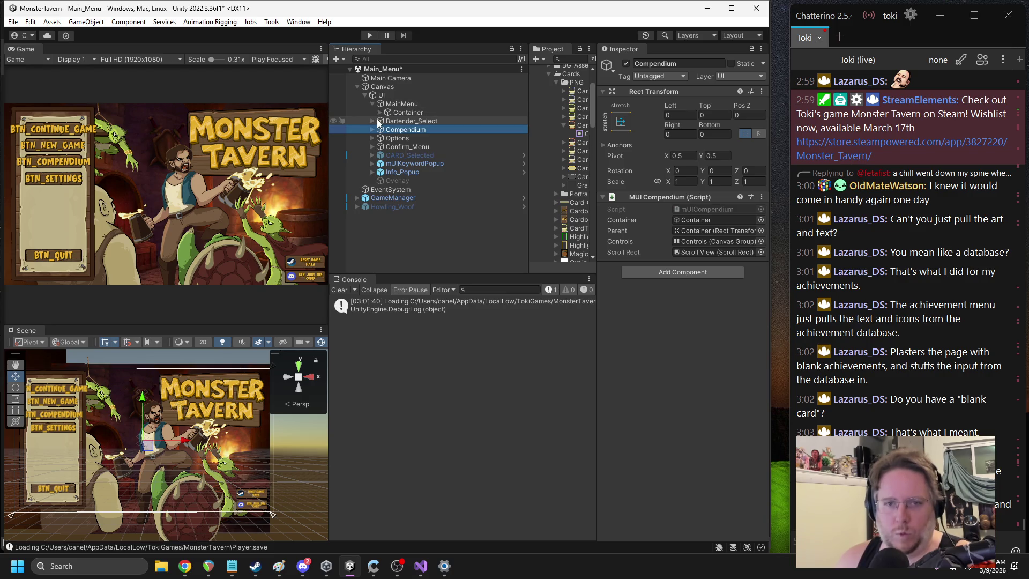
click(380, 112)
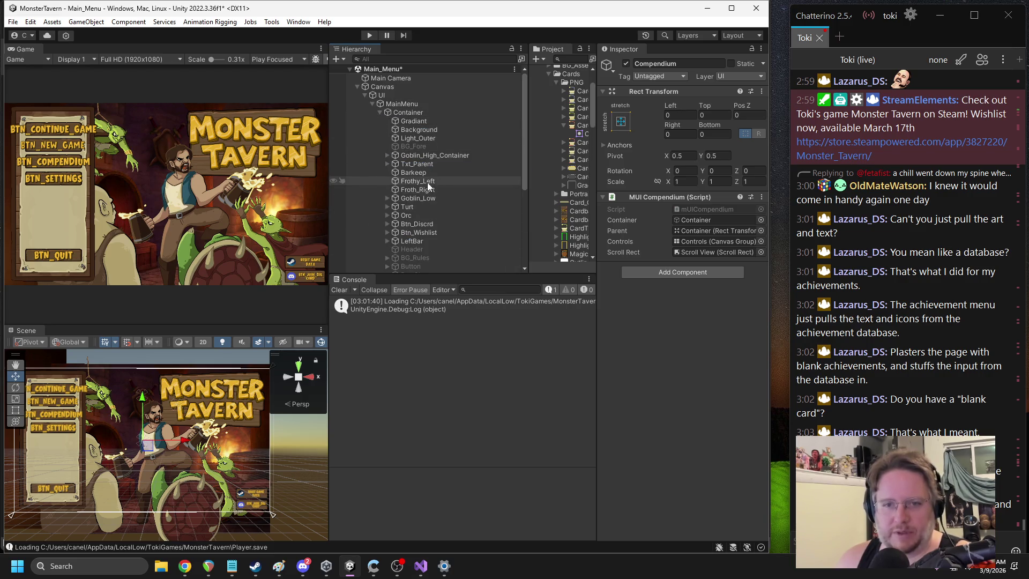
scroll(427, 182, down, 3)
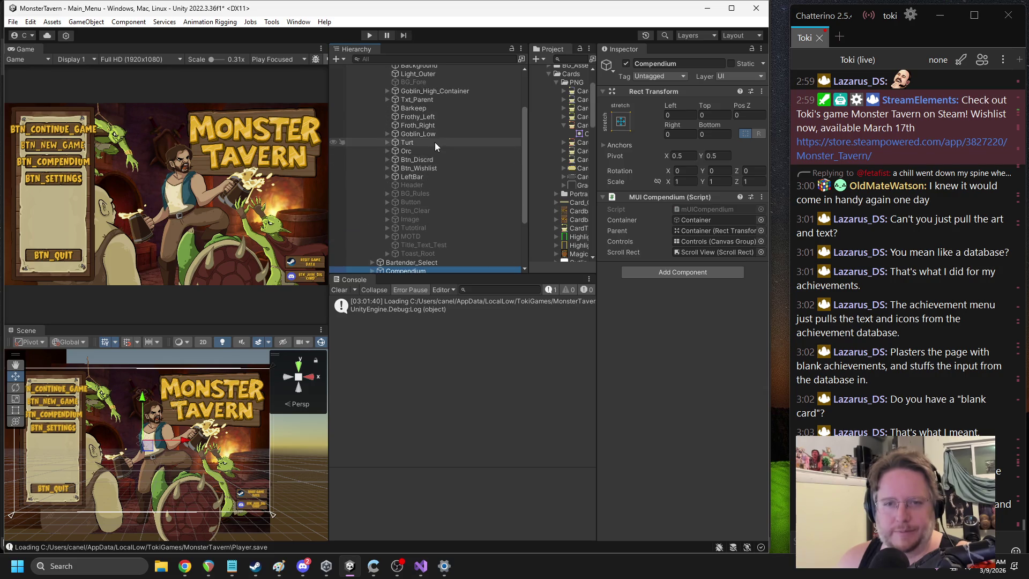
scroll(439, 86, up, 3)
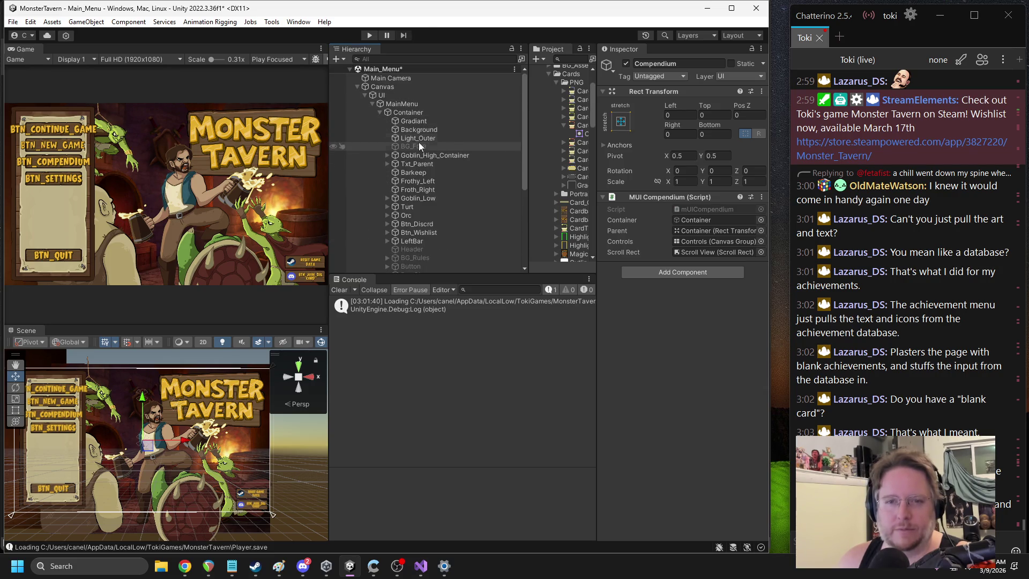
scroll(422, 140, down, 2)
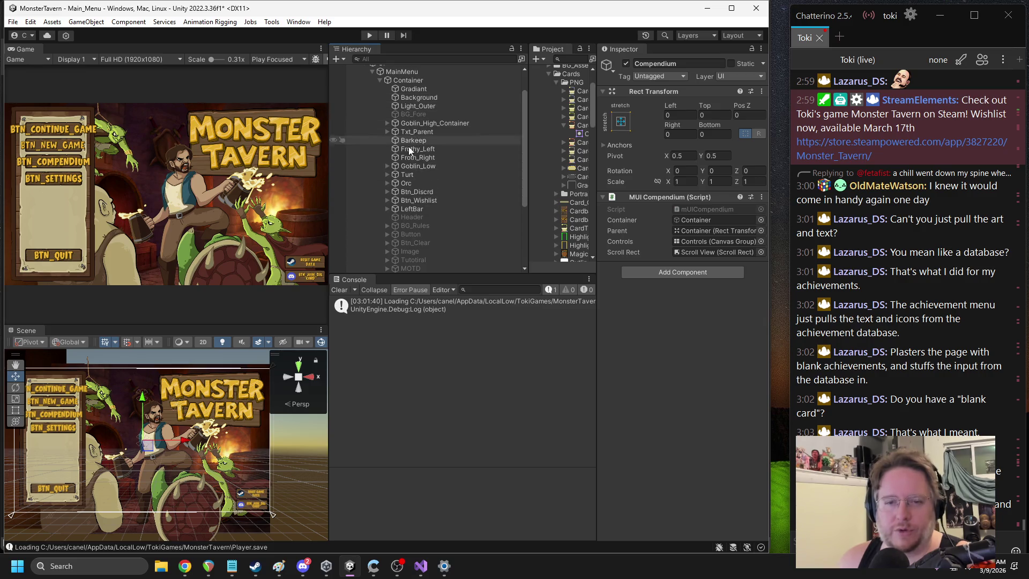
click(388, 208)
click(395, 251)
Step: Deactivate Btn_Compendium to hide it from the main menu, then open File > Build Settings
scroll(429, 214, down, 2)
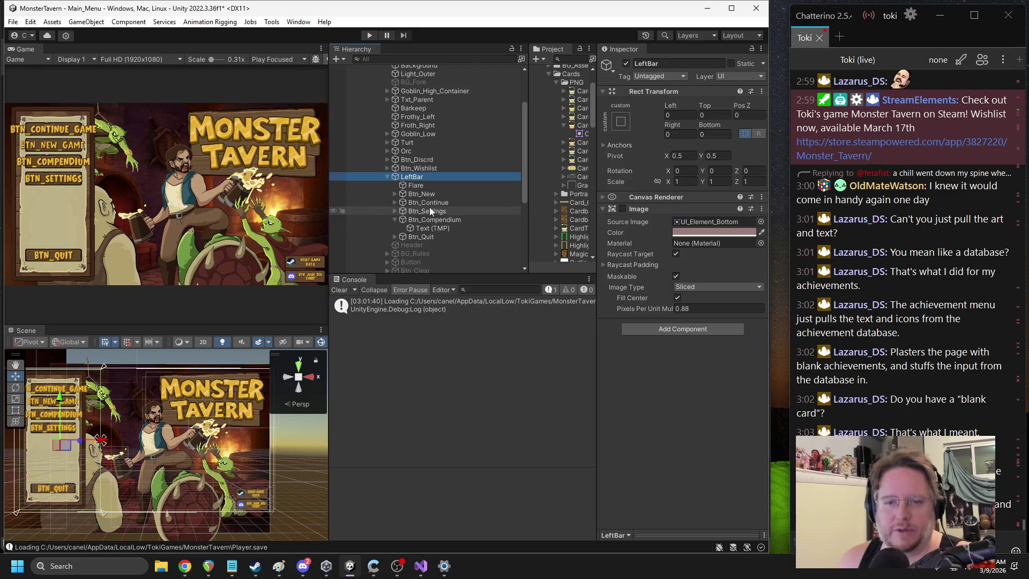
scroll(432, 206, down, 2)
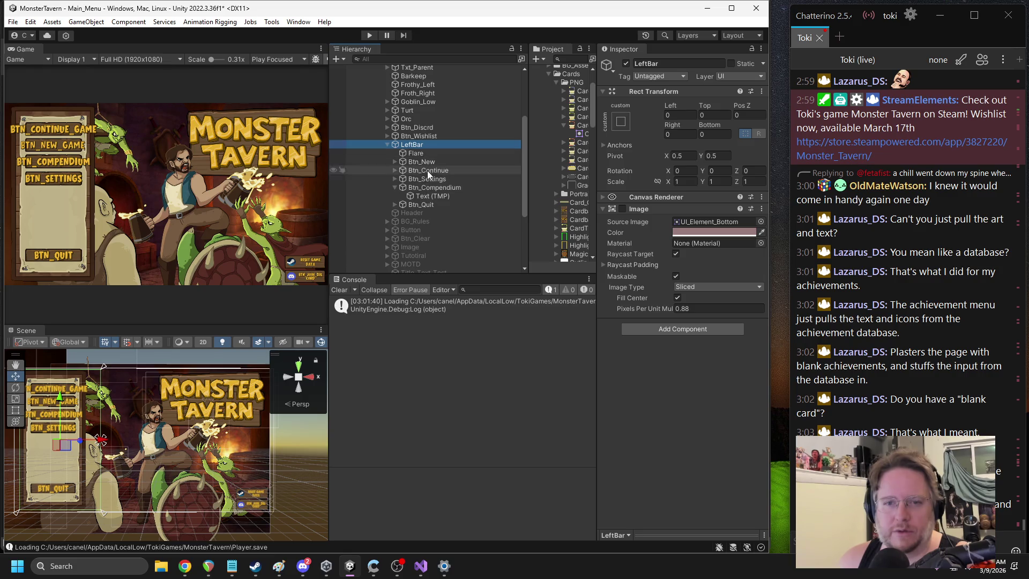
click(394, 187)
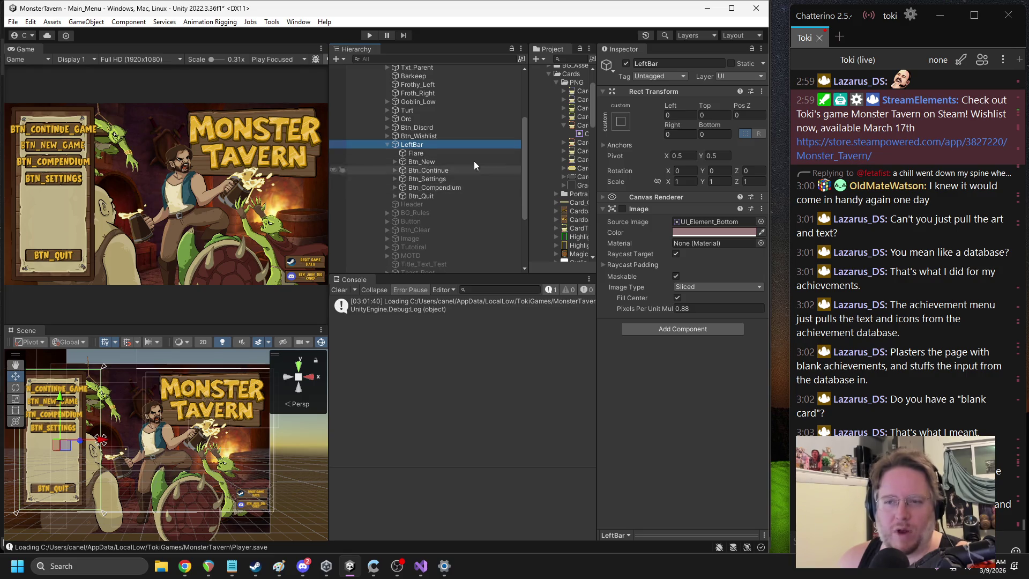
click(444, 190)
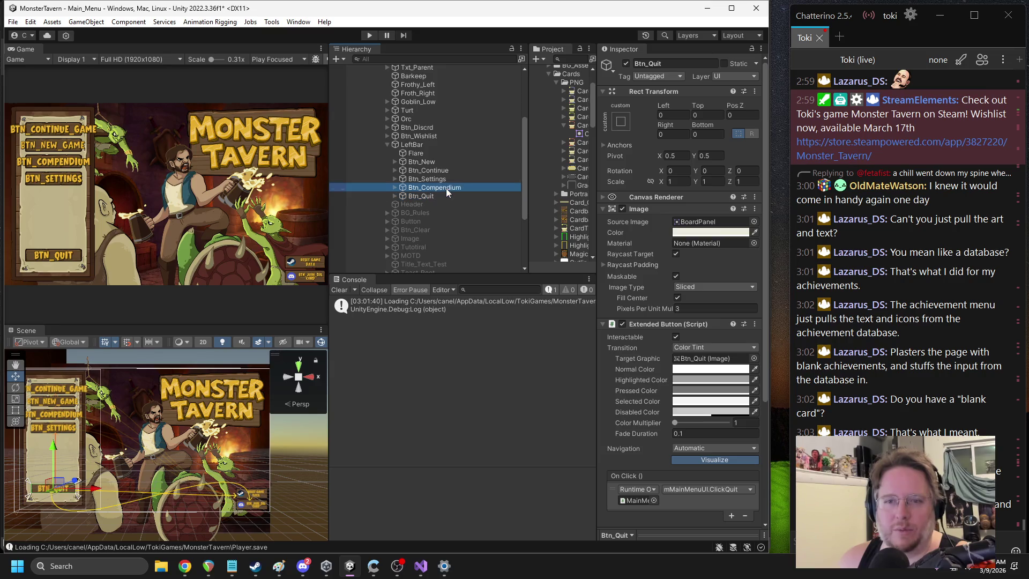
click(626, 64)
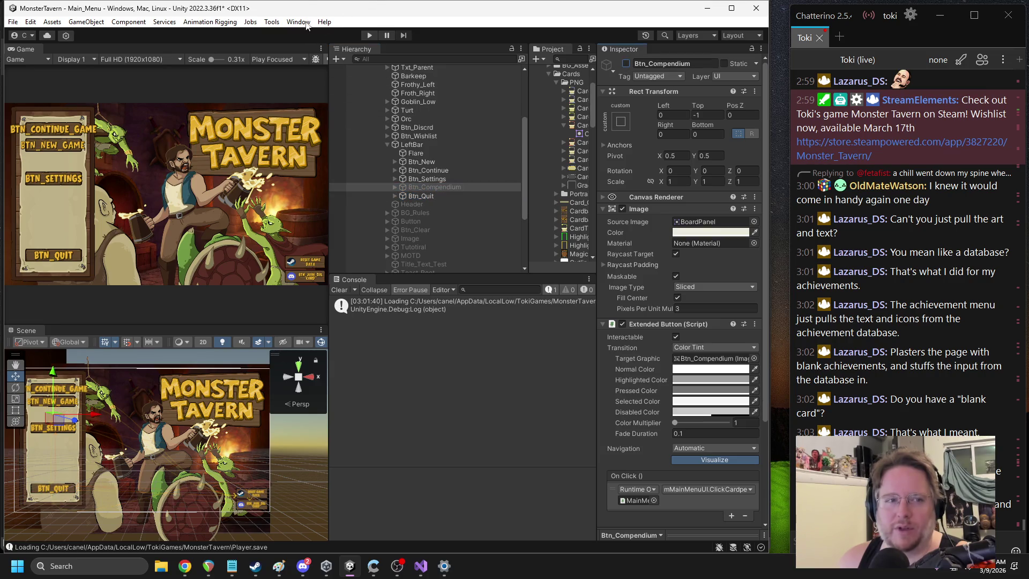
click(16, 23)
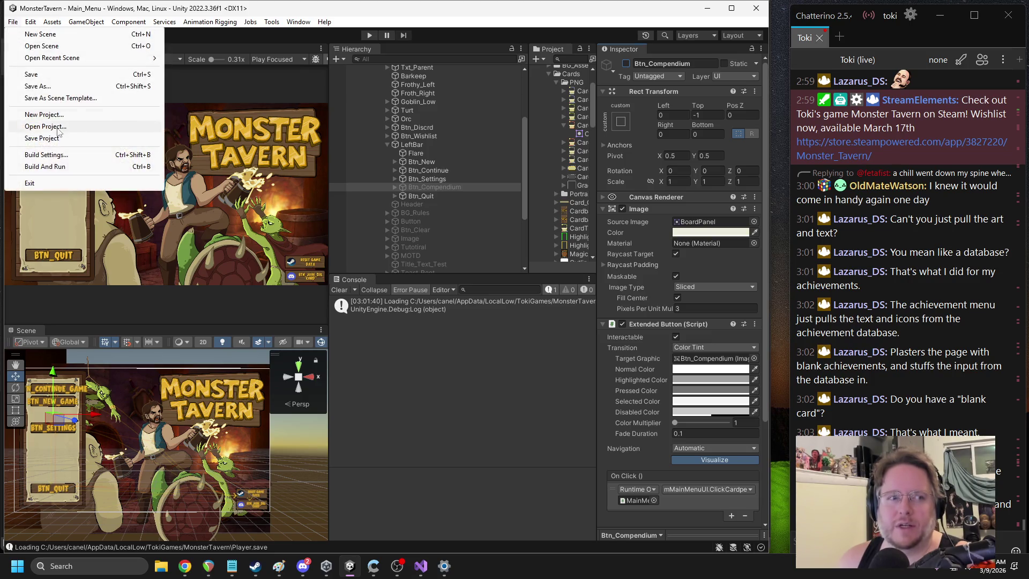
click(51, 154)
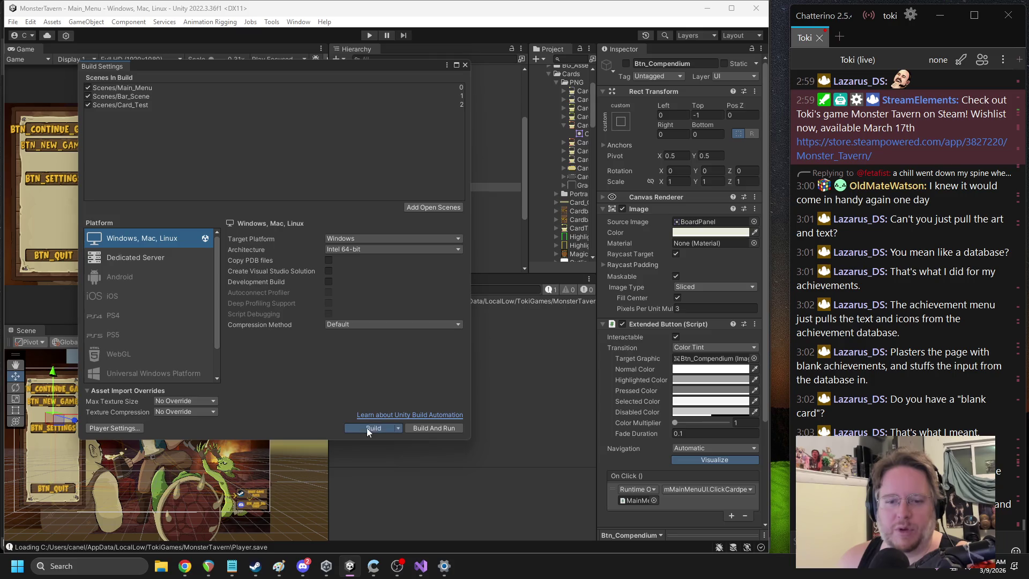